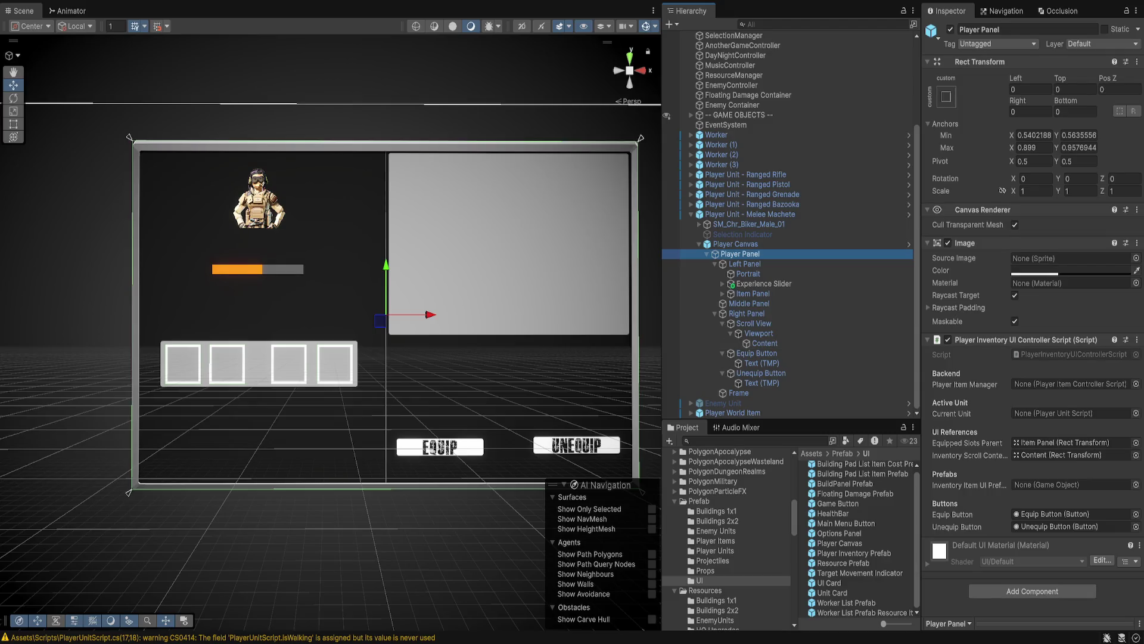
Assign Player Inventory Prefab, the Melee Machete unit and PlayerItemController to the inventory controller's fields.
scroll(858, 536, "up", 1)
mouse_move(854, 555)
left_mouse_down()
mouse_move(1072, 442)
mouse_move(1073, 484)
left_mouse_up()
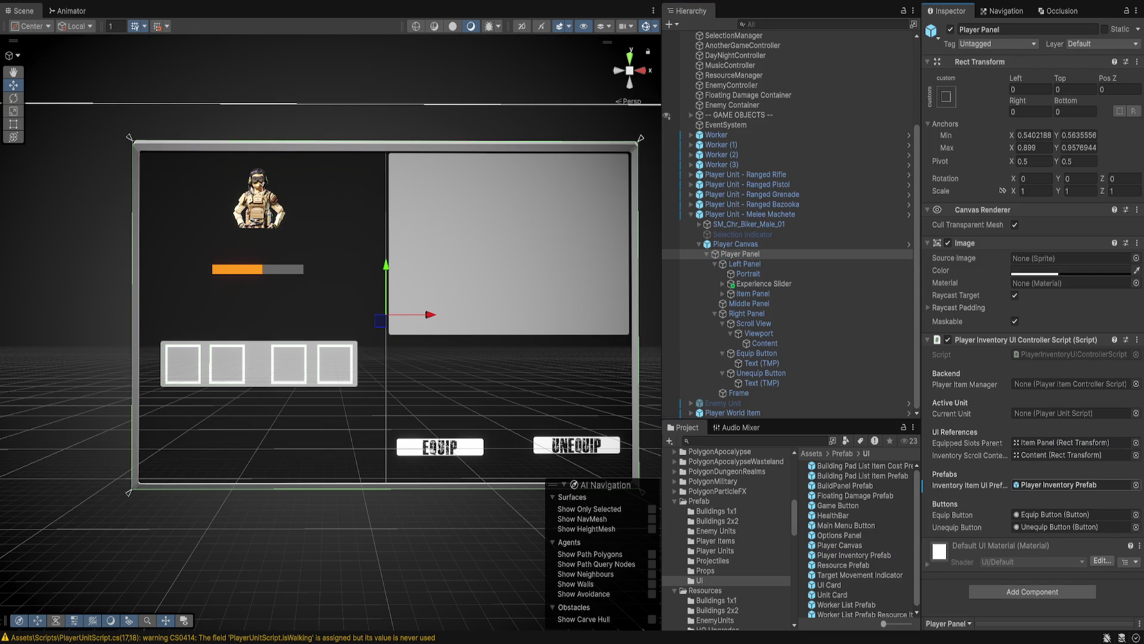
left_click(1061, 412)
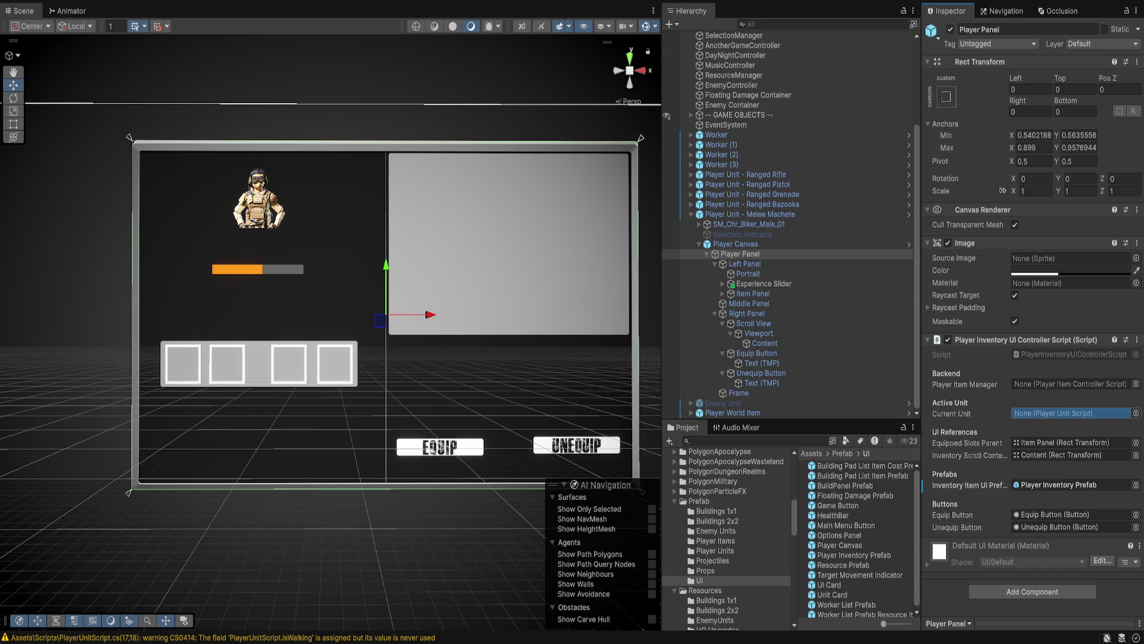
left_click_drag(1061, 412, 1060, 412)
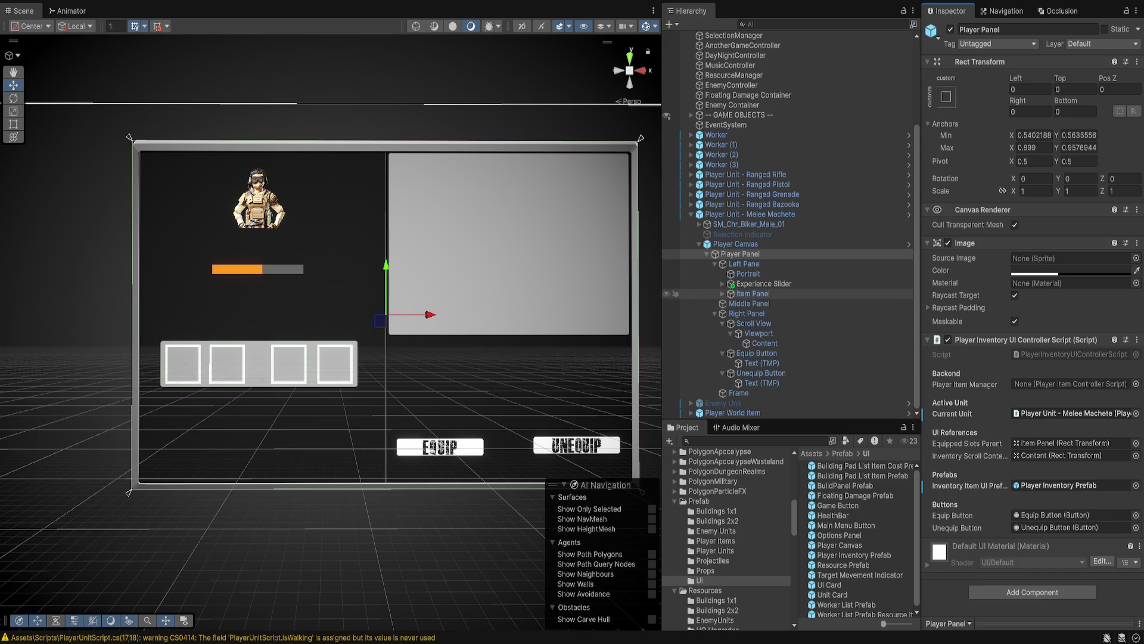
scroll(786, 226, "up", 5)
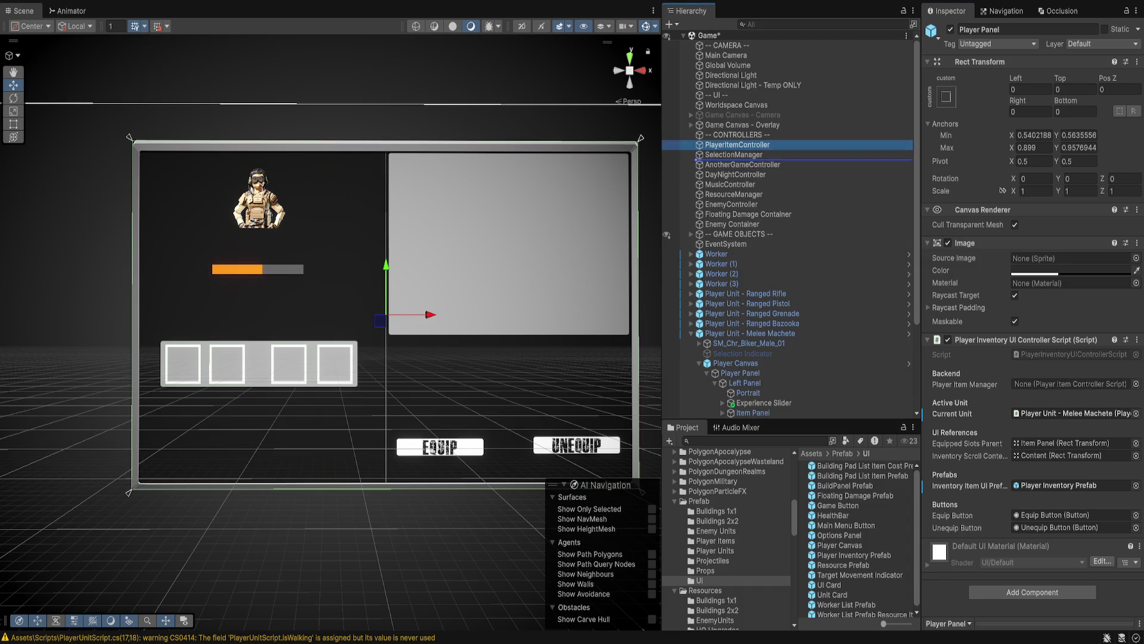
left_click_drag(737, 144, 1070, 383)
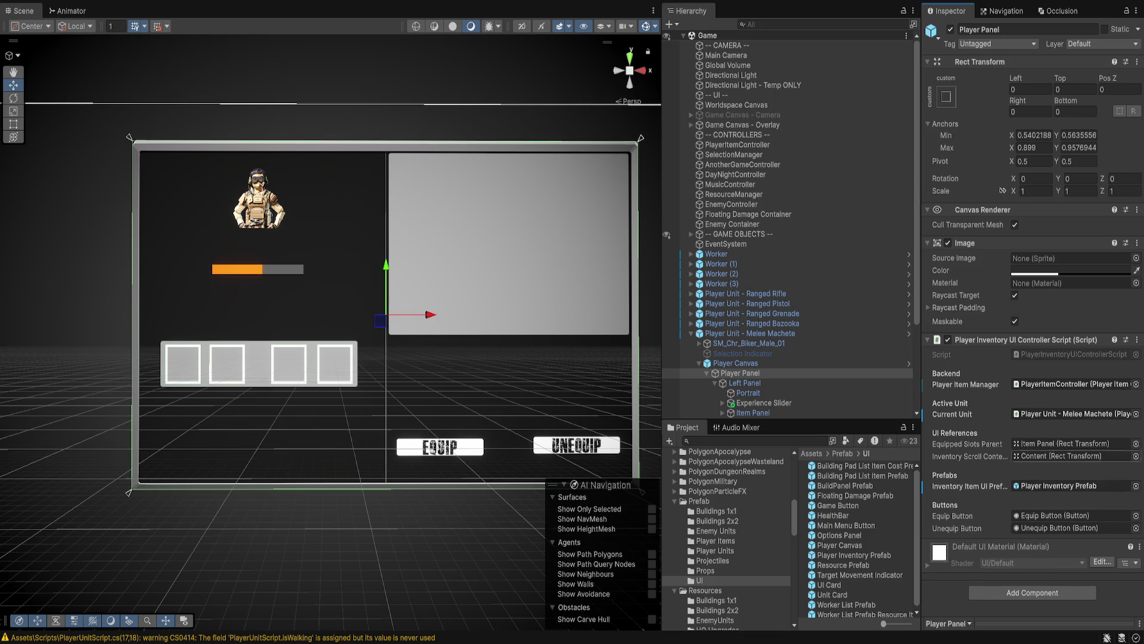
scroll(775, 239, "down", 5)
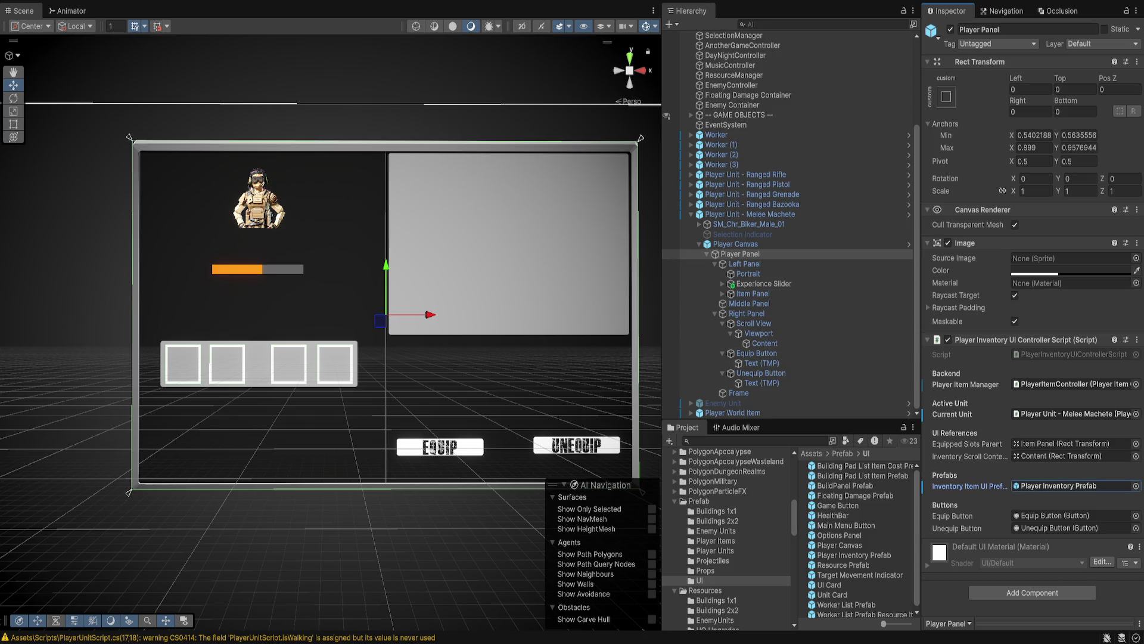
left_click(1072, 383)
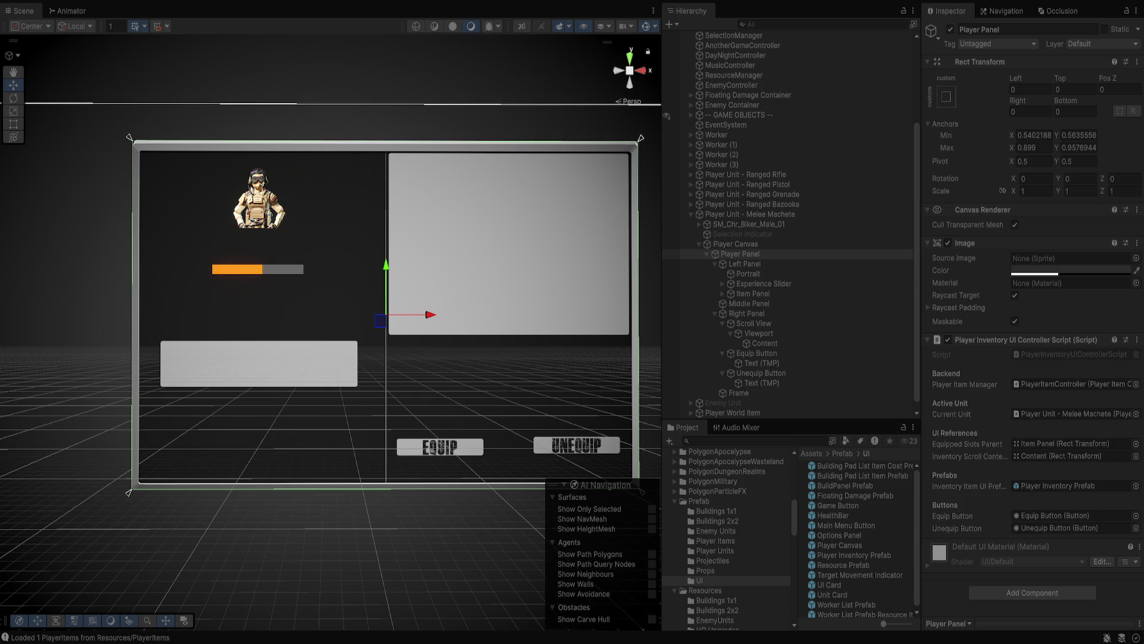
In Play mode, select Item Panel to check its now-empty equipment slot area.
left_click(258, 363)
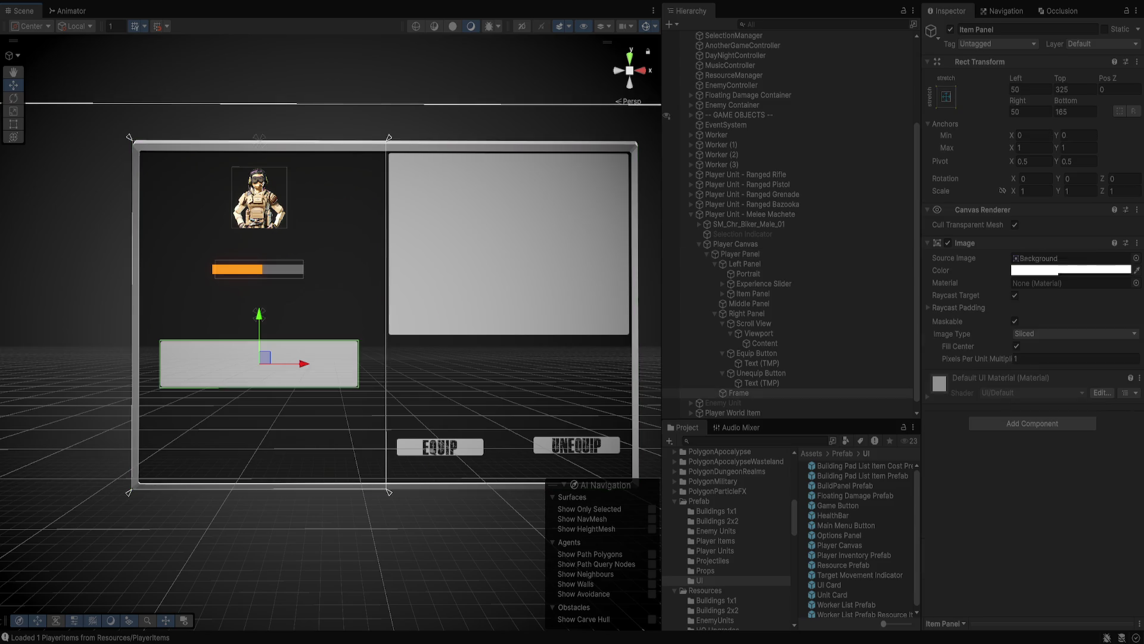
Expand Item Panel, select the first equipment slot, and toggle its Image on and off.
left_click(764, 284)
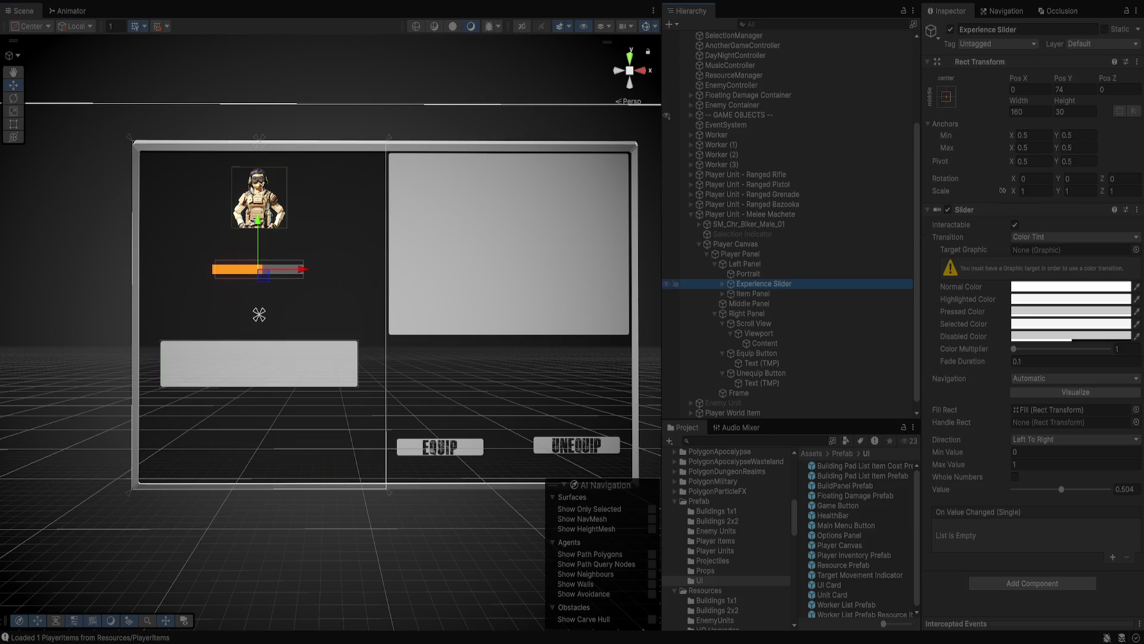
left_click(753, 293)
left_click(722, 294)
left_click(783, 303)
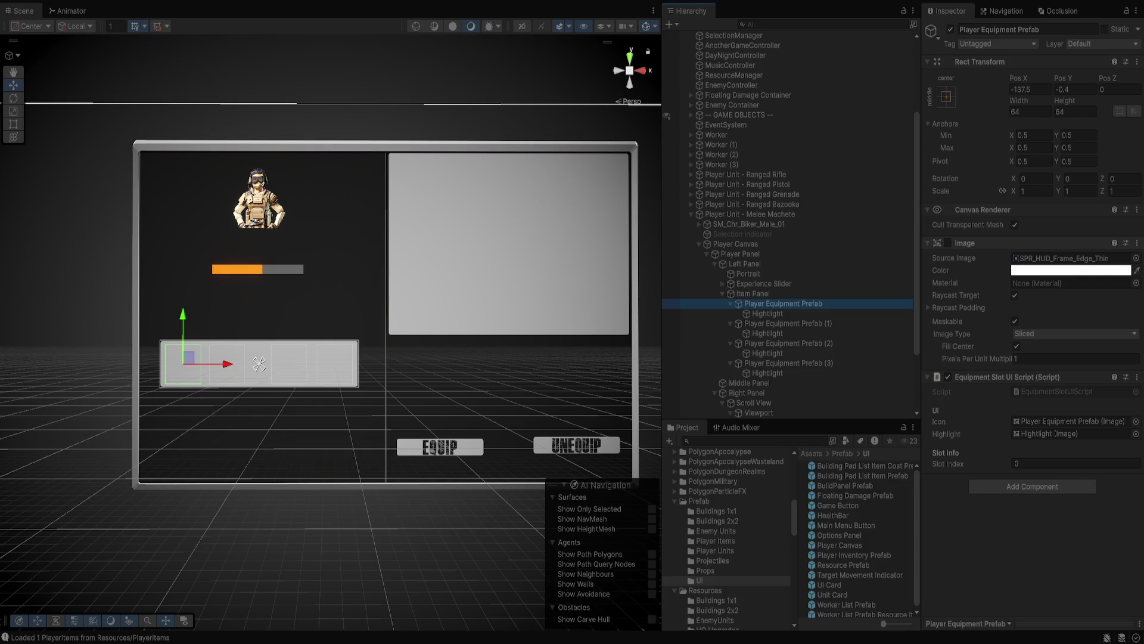
left_click(947, 243)
left_click(947, 242)
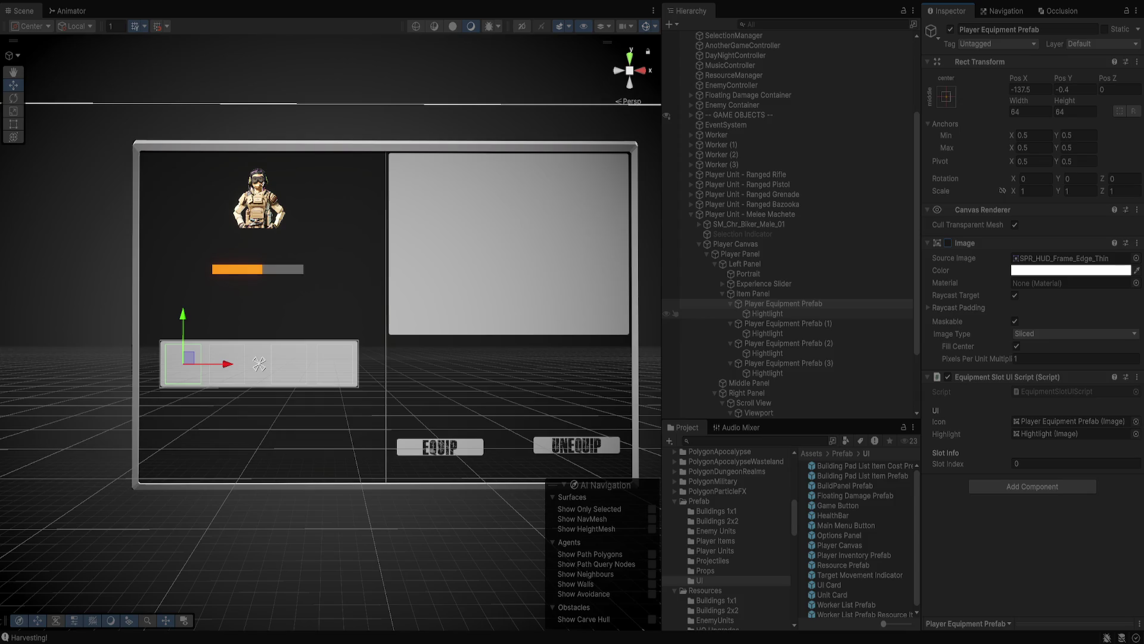
Inspect the slot's Hightlight child, then ping EquipmentSlotUIScript in the Scripts folder.
left_click(768, 314)
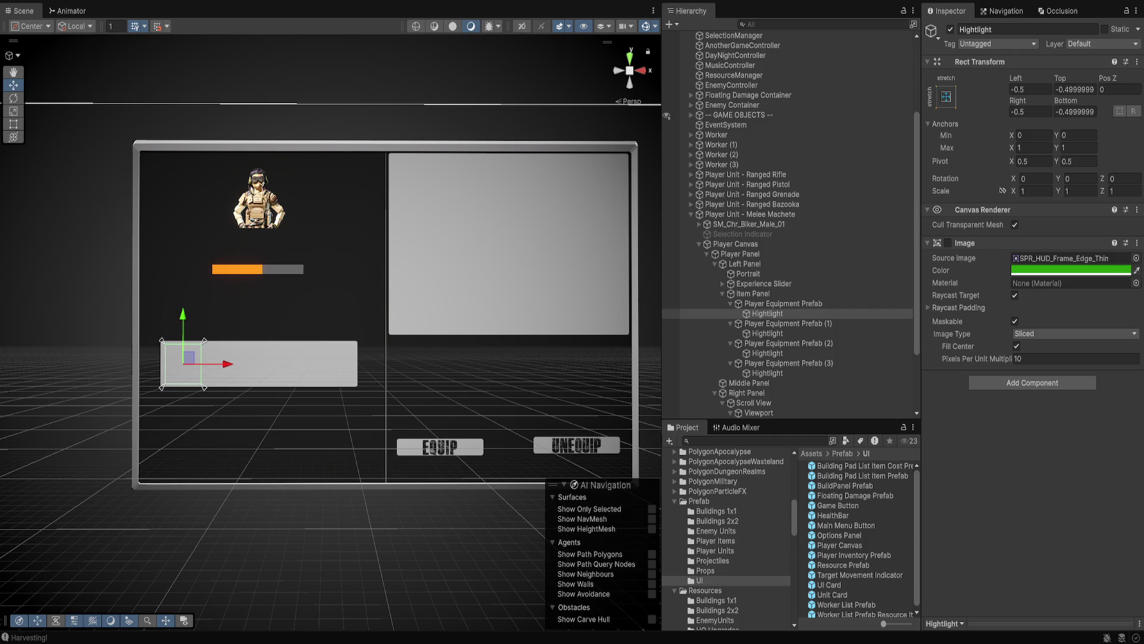
left_click(783, 304)
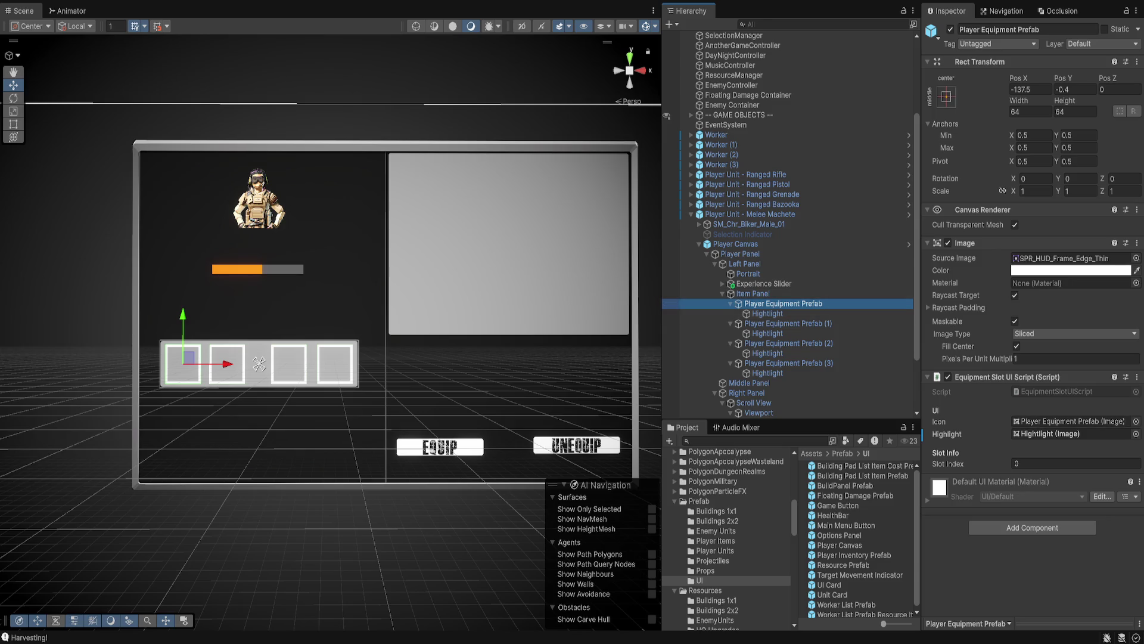
left_click(1058, 391)
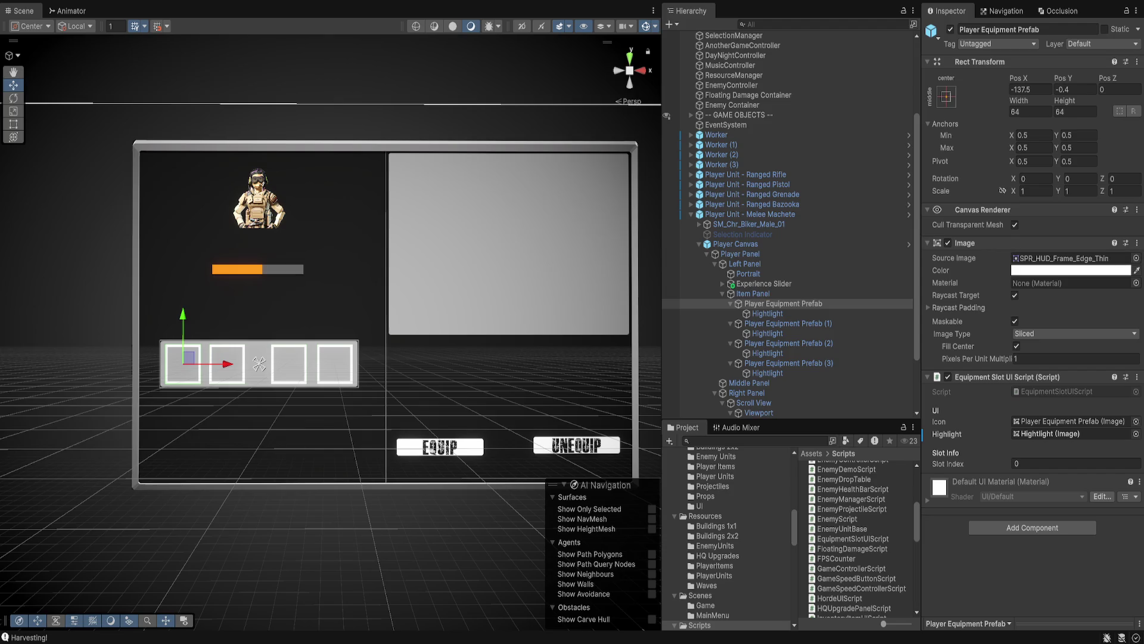
Try sprites on the first slot, settle on the tiled square background, and frame it.
key("Delete")
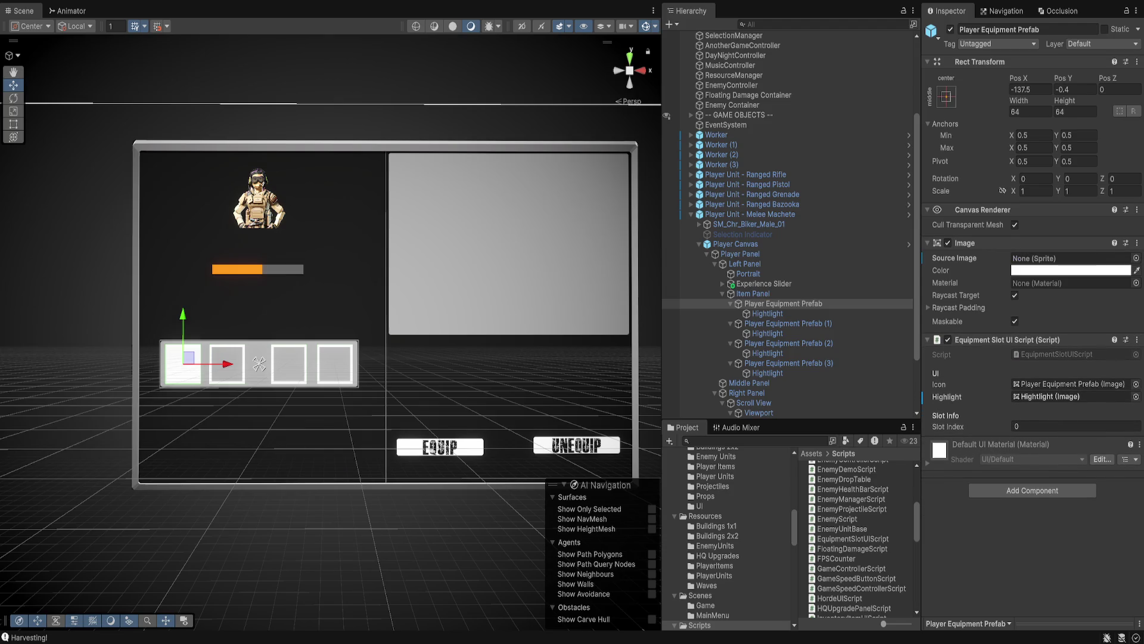
key("ctrl+z")
key("ctrl+y")
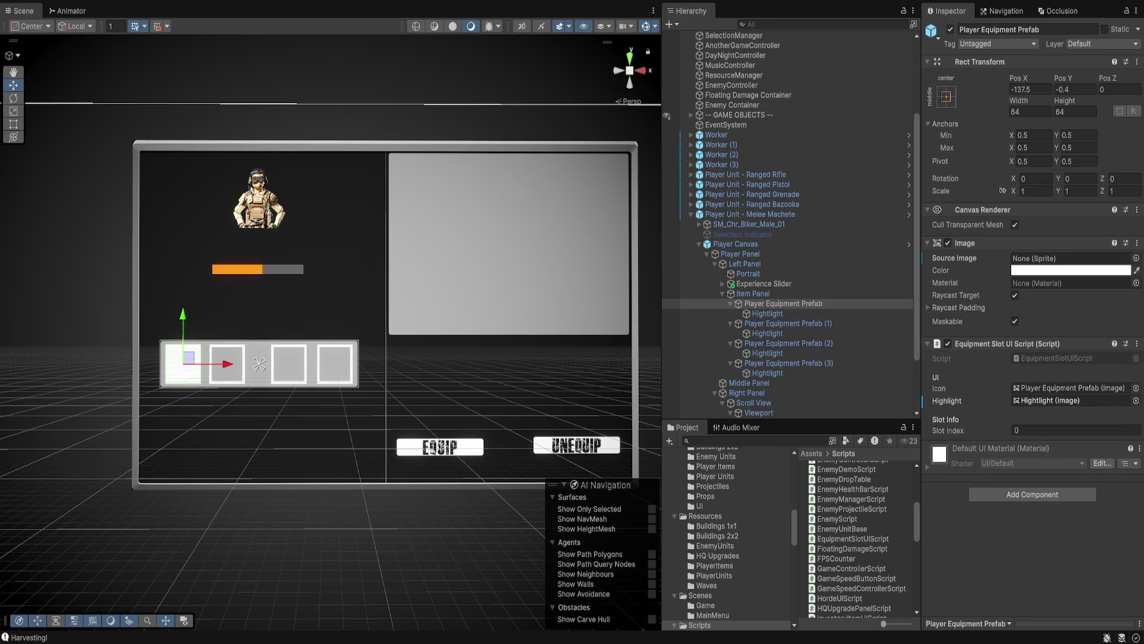
key("ctrl+z")
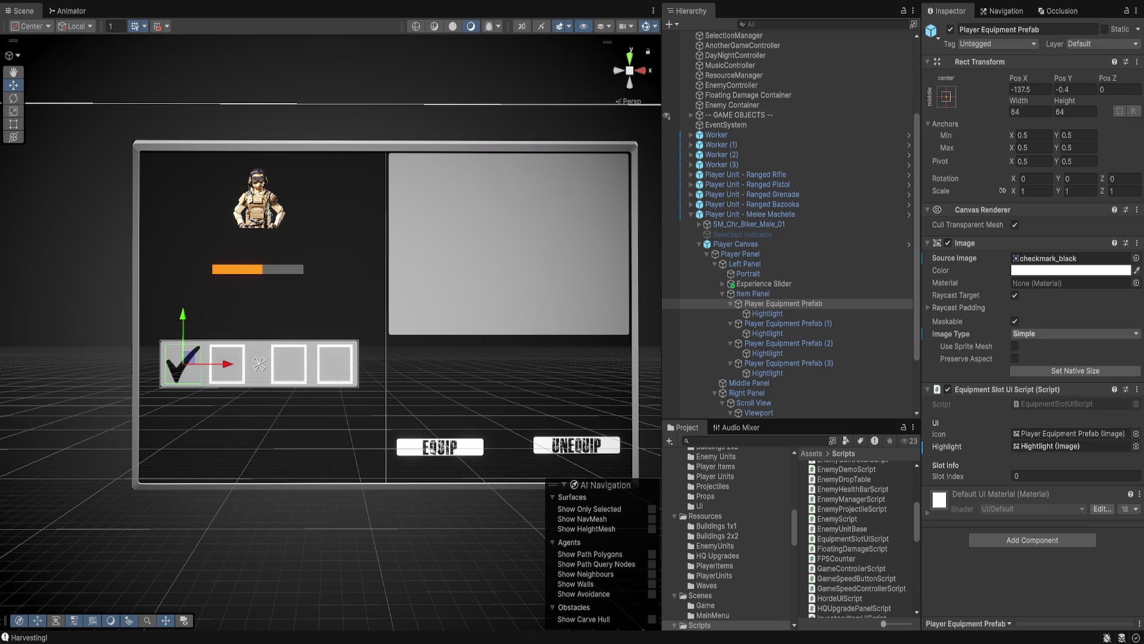
key("ctrl+z")
key("ctrl+z")
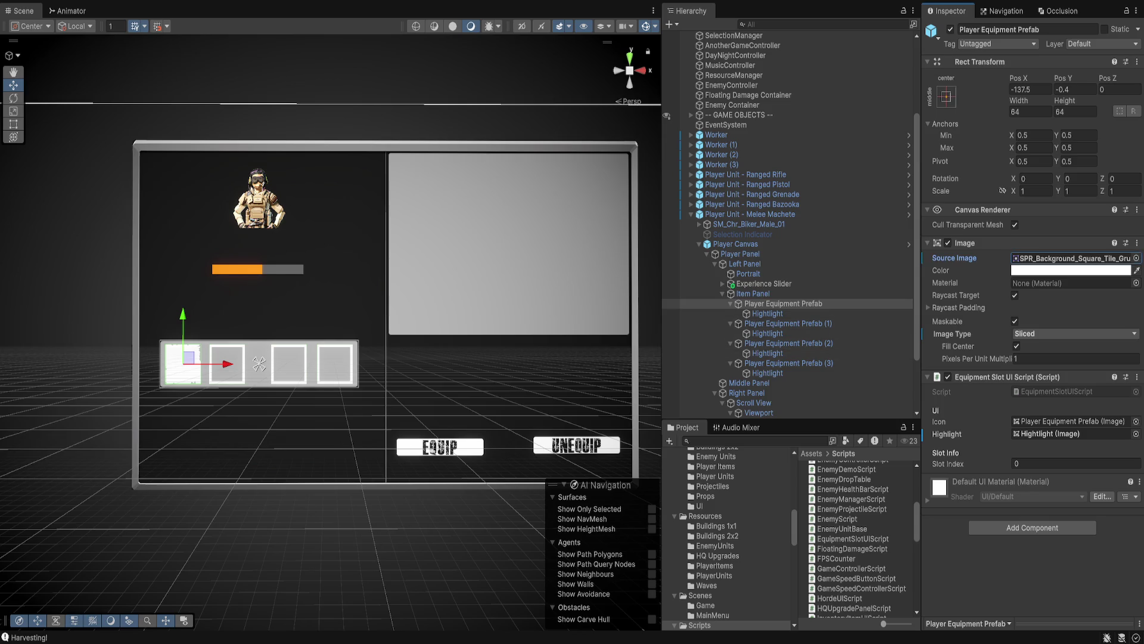
key("f")
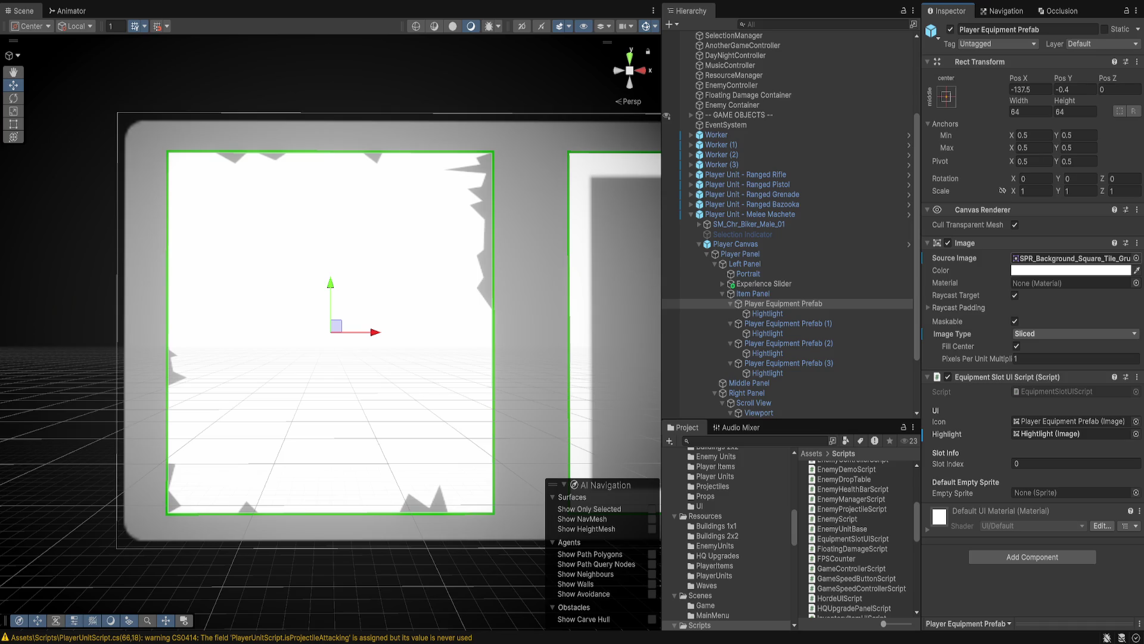
Select the Hightlight children of all four equipment slots together.
left_click(783, 323)
left_click(788, 343, "ctrl")
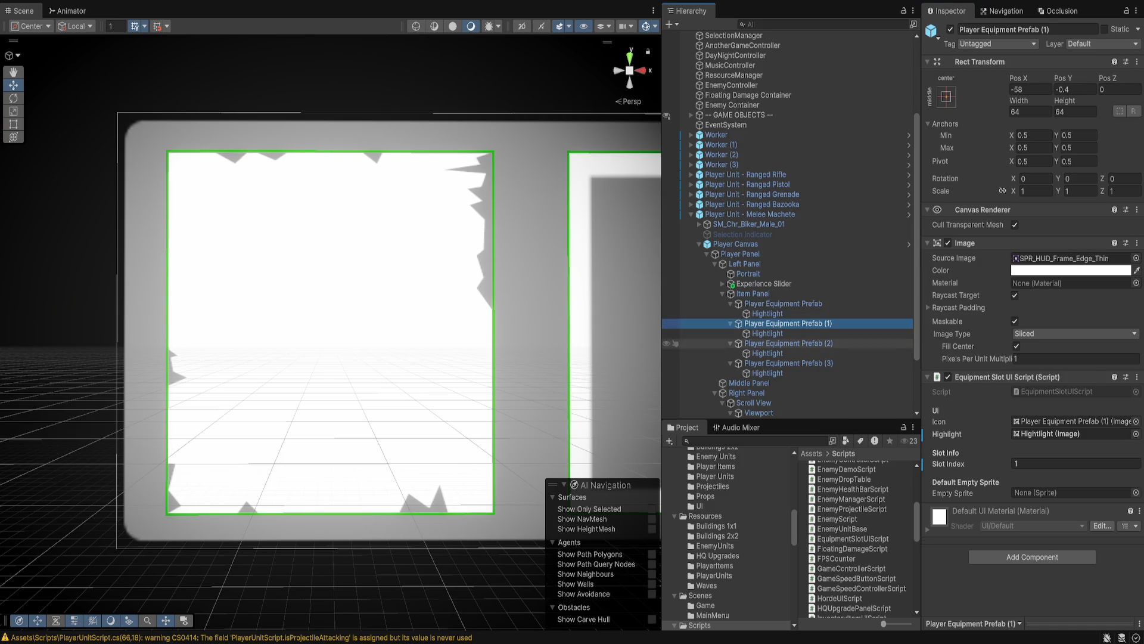
left_click(790, 363, "ctrl")
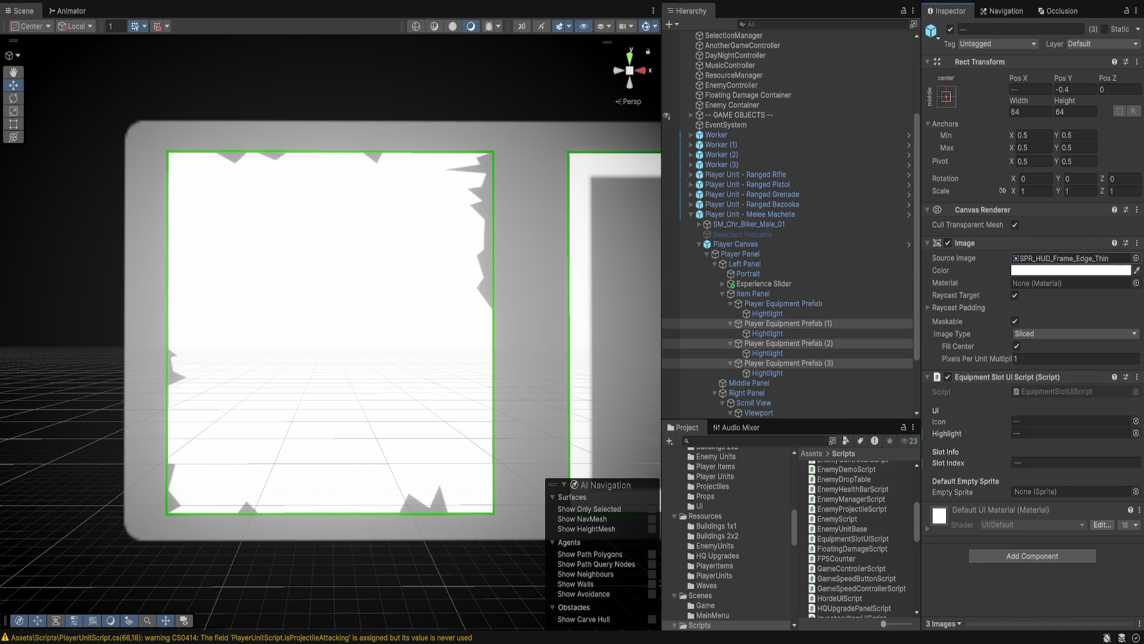
left_click(768, 313)
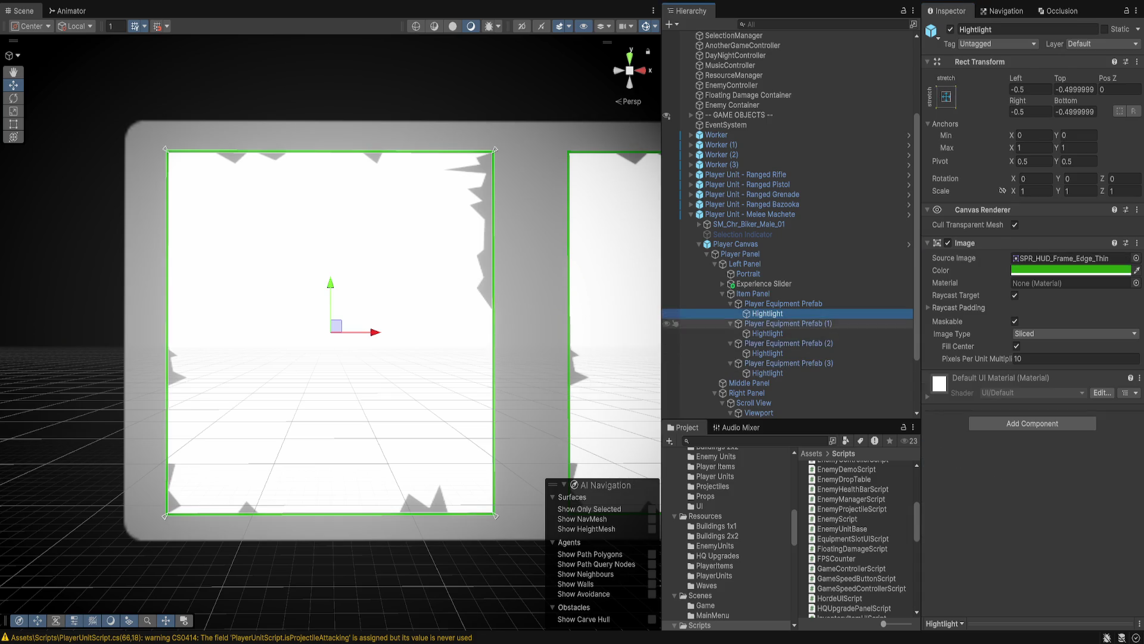
left_click(768, 333, "ctrl")
left_click(767, 353, "ctrl")
left_click(767, 372, "ctrl")
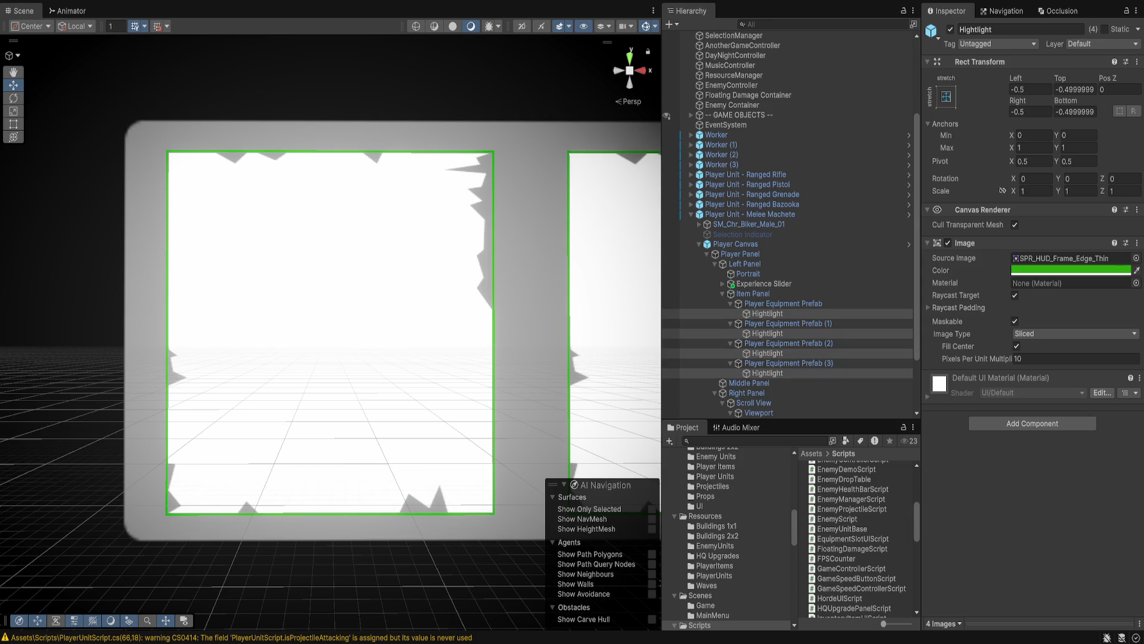
Give the highlights the thick green SPR_HUD_Frame_Border_Grunge sprite and widen the left offset to about -6.79.
key("Down")
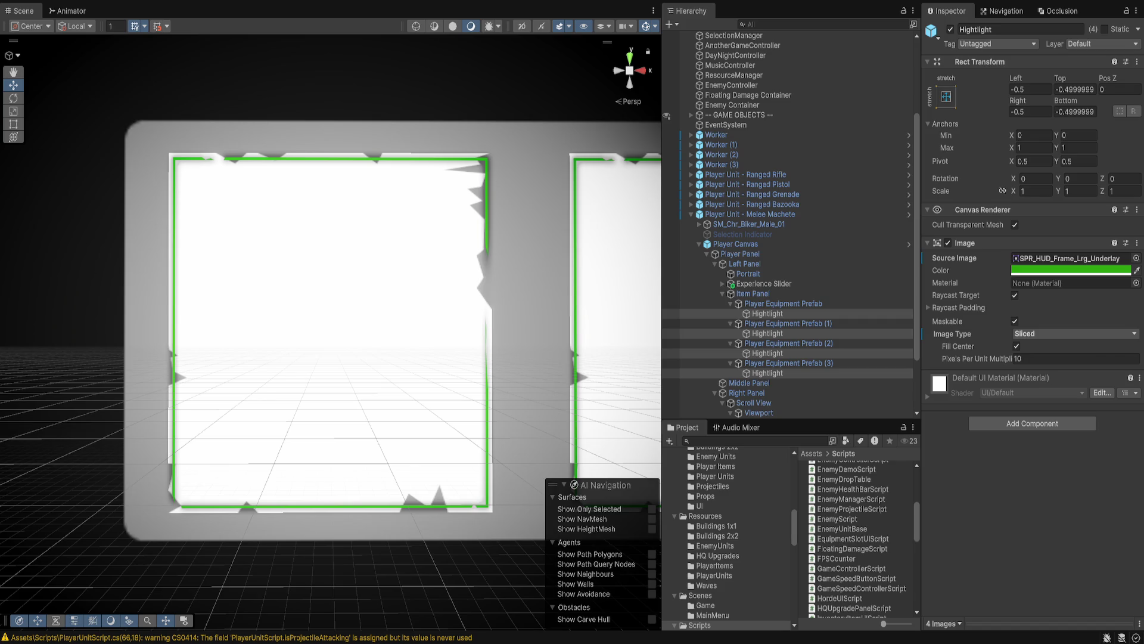
key("Down")
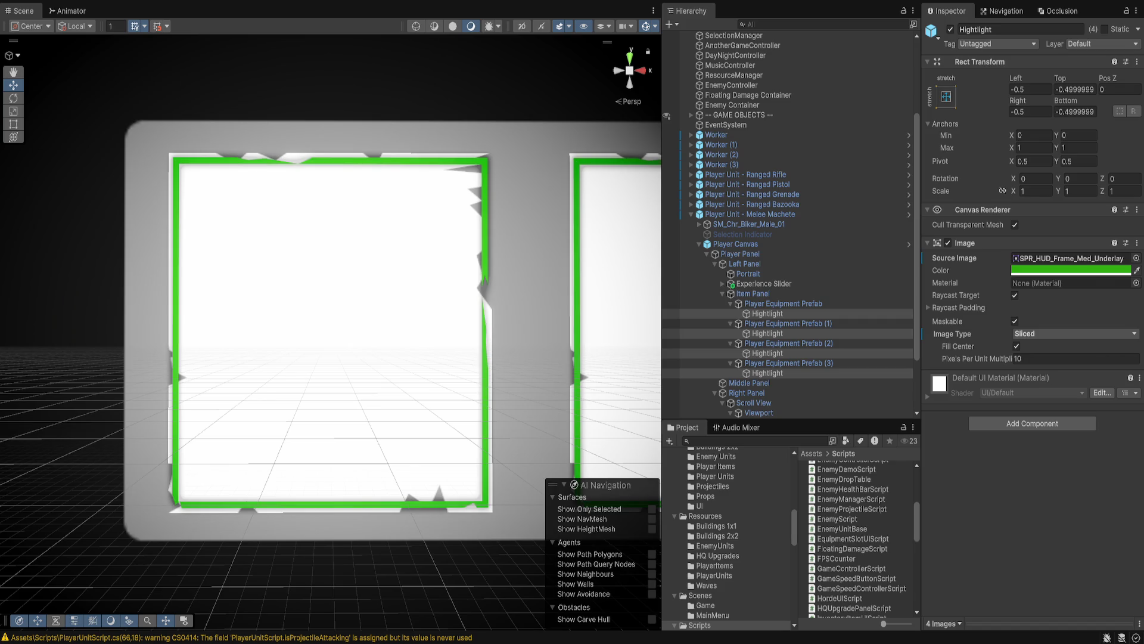
key("Down")
key("Down")
key("Down")
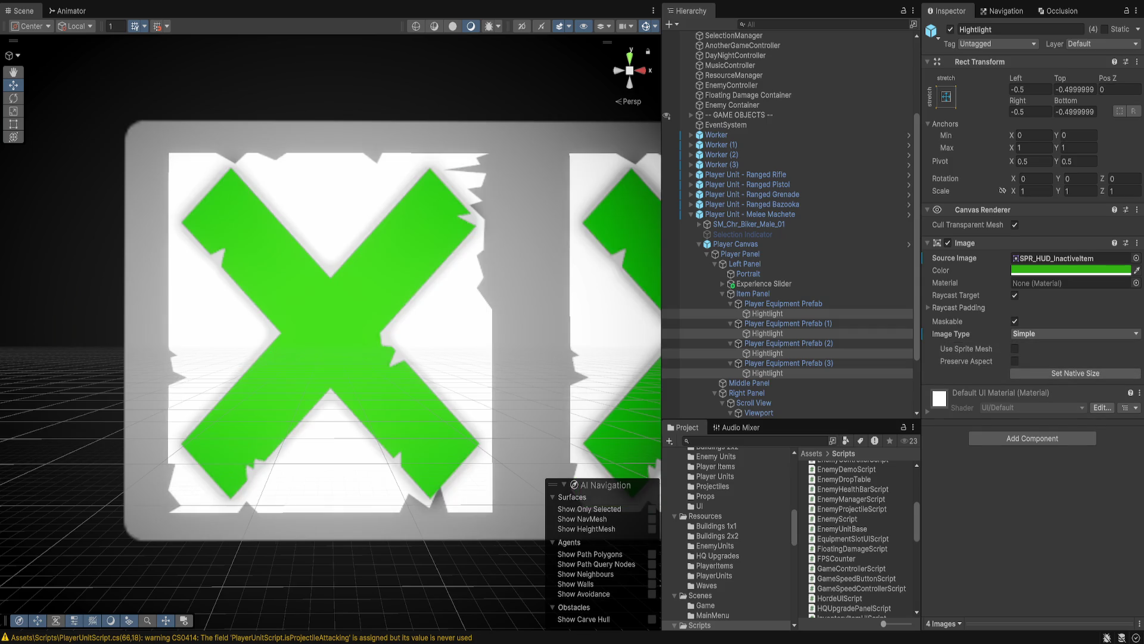
key("Down")
key("Down")
key("Down")
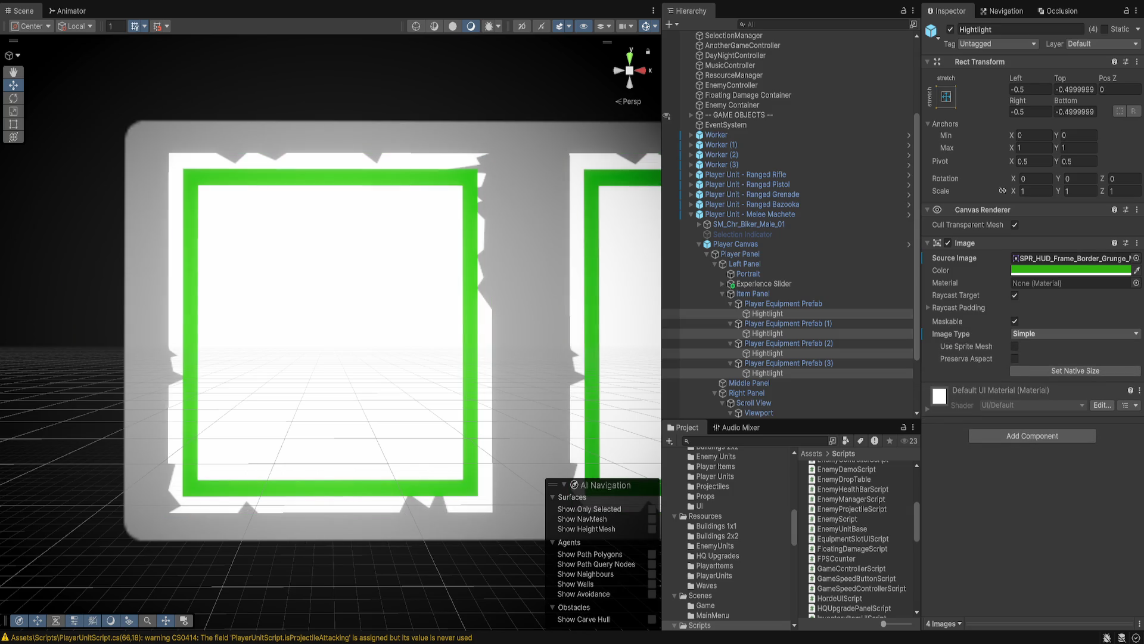
key("Down")
key("Down")
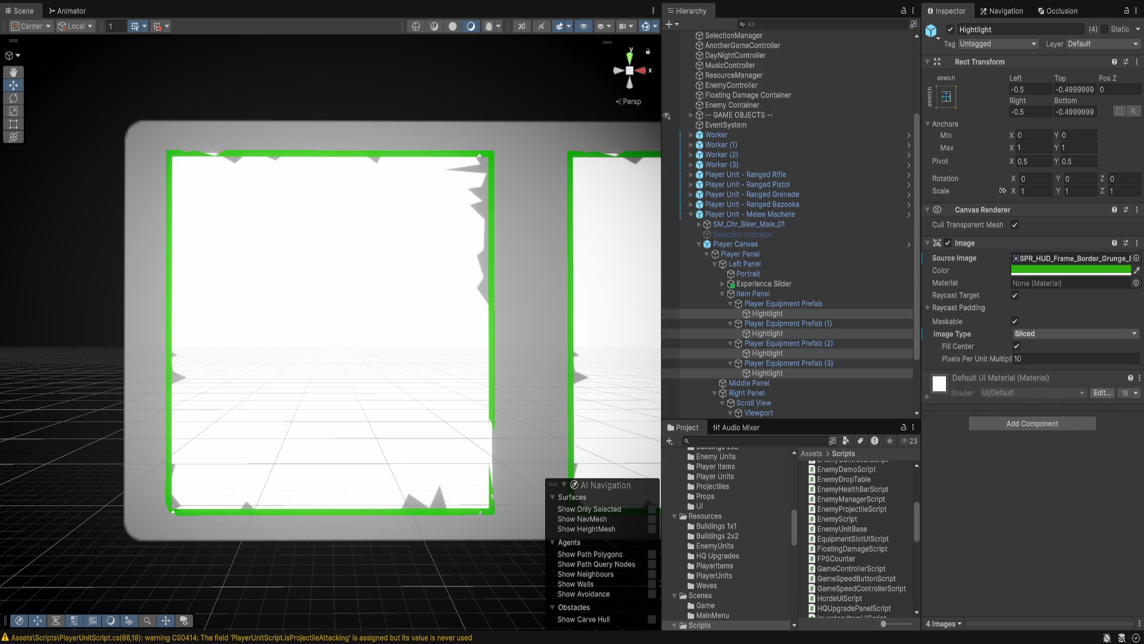
key("Down")
key("Down")
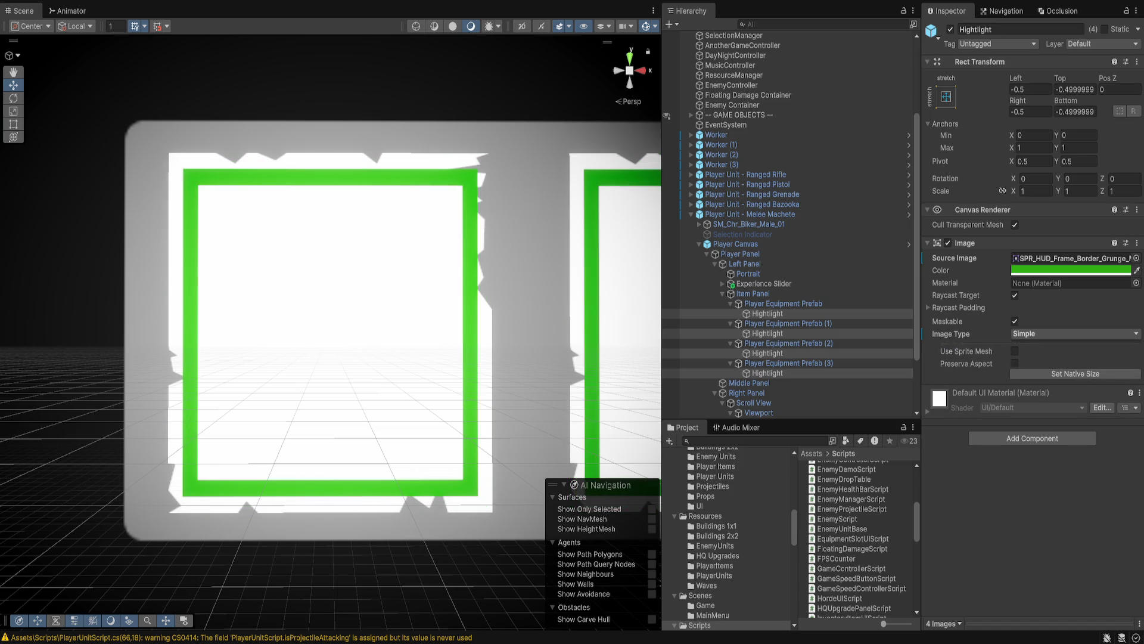
key("Down")
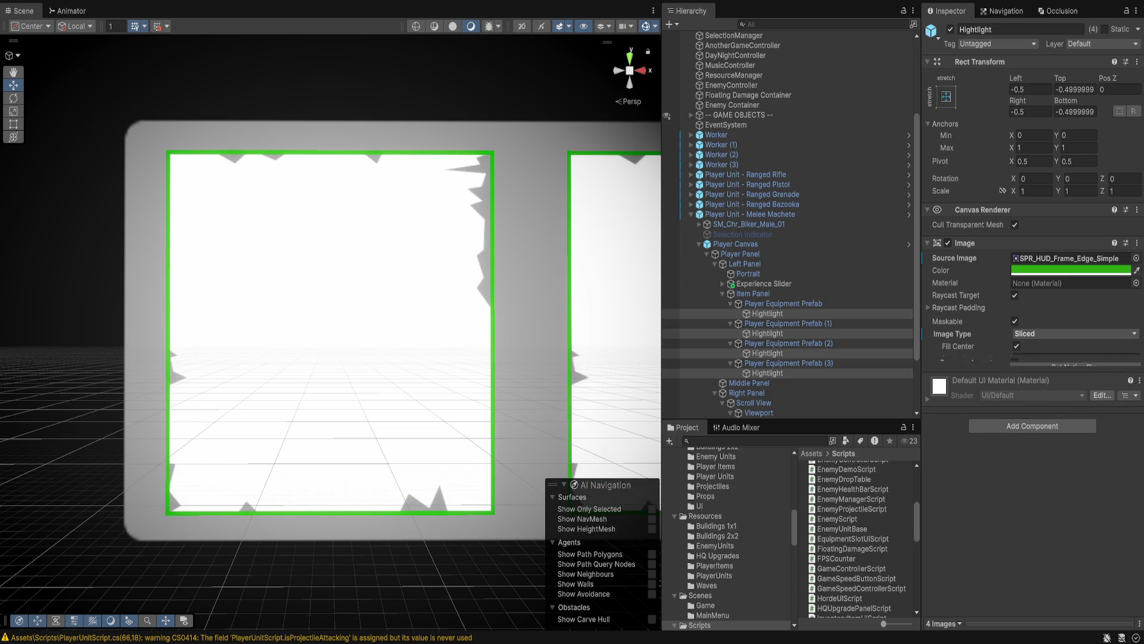
key("Down")
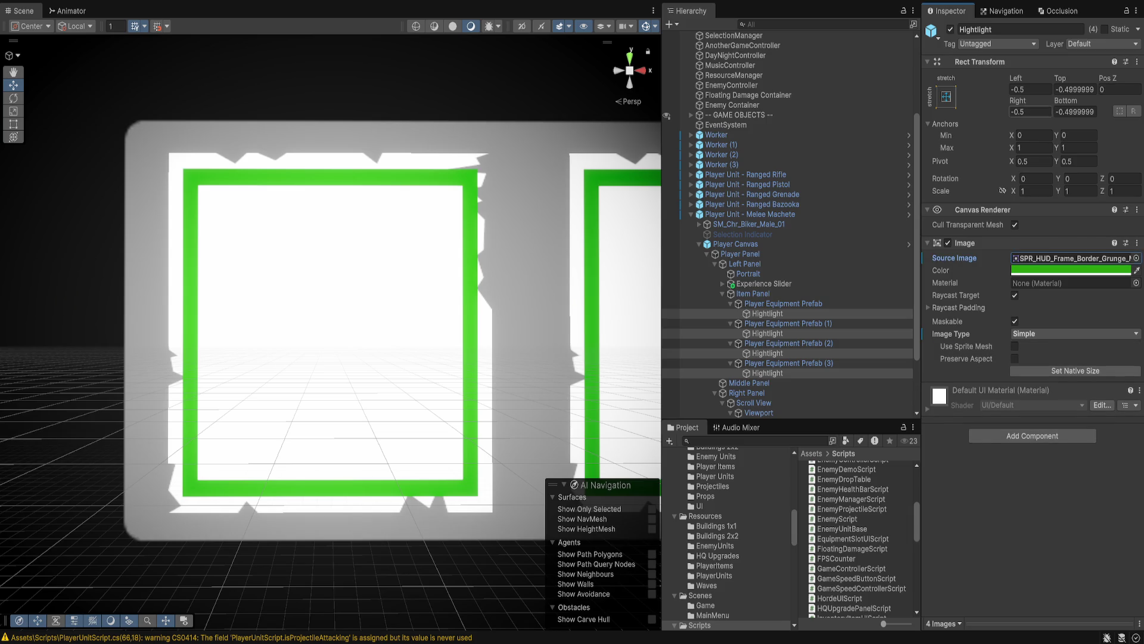
mouse_move(1030, 89)
left_mouse_down()
mouse_move(1051, 90)
mouse_move(1002, 90)
left_mouse_up()
left_click(1020, 90)
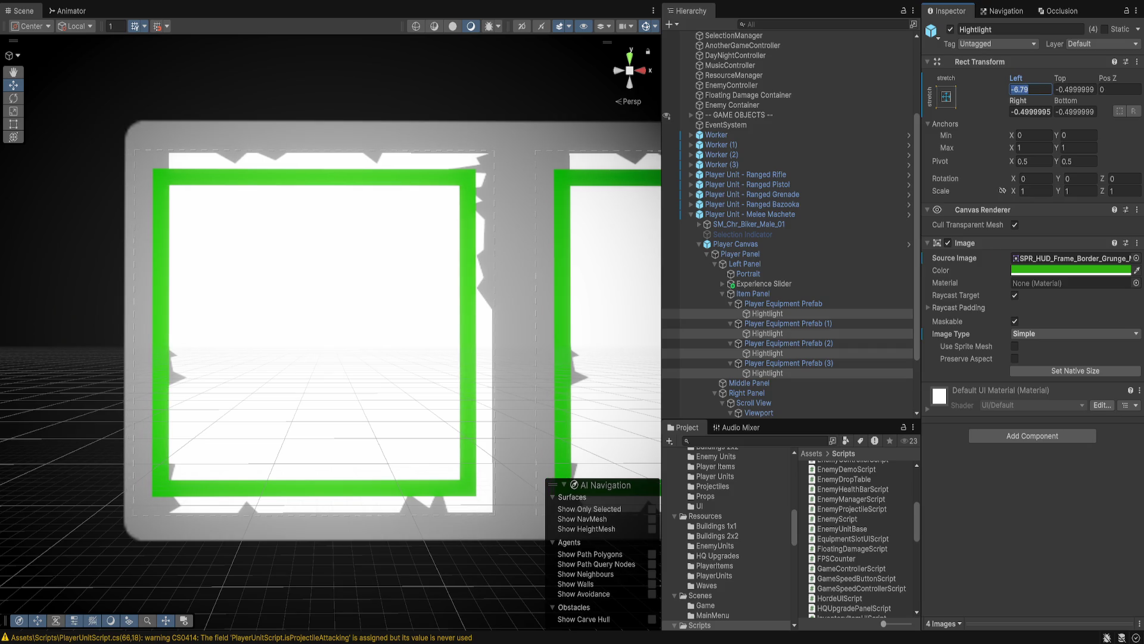
Set the highlights' Left, Top, Right and Bottom offsets all to -6.
type("-7")
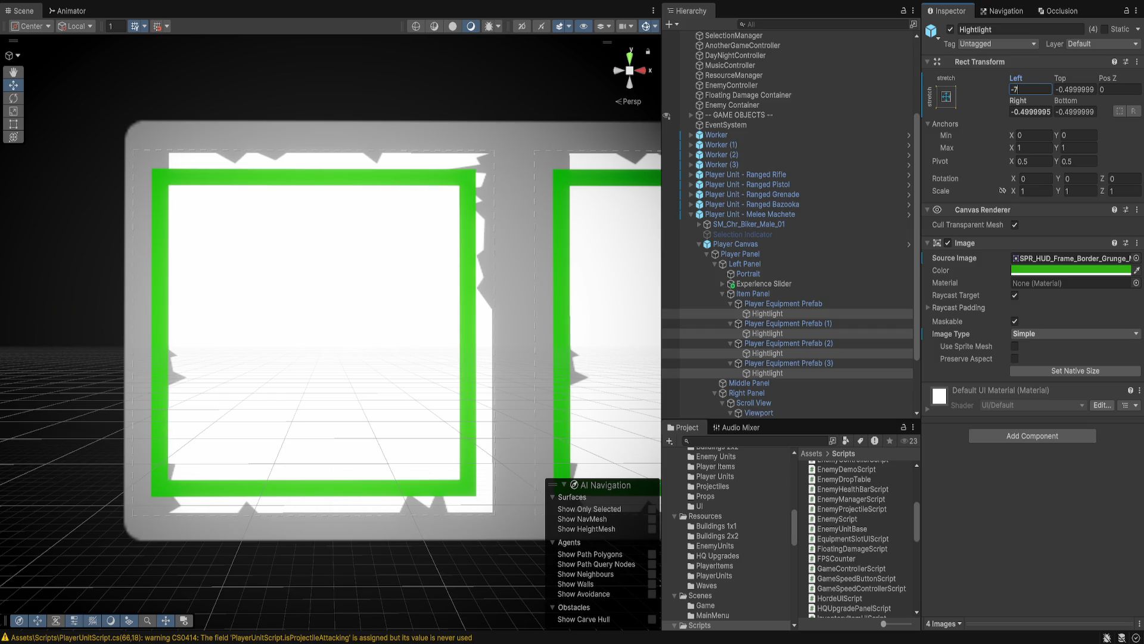
key("BackSpace")
type("6")
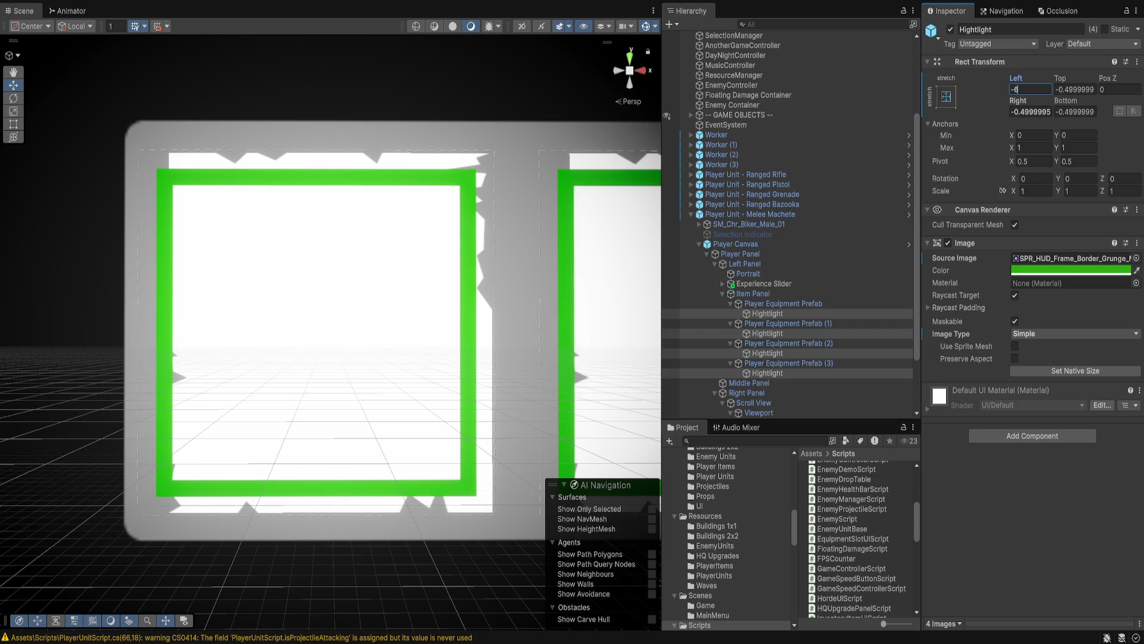
key("Tab")
type("-6")
key("Tab")
key("BackSpace")
type("-6")
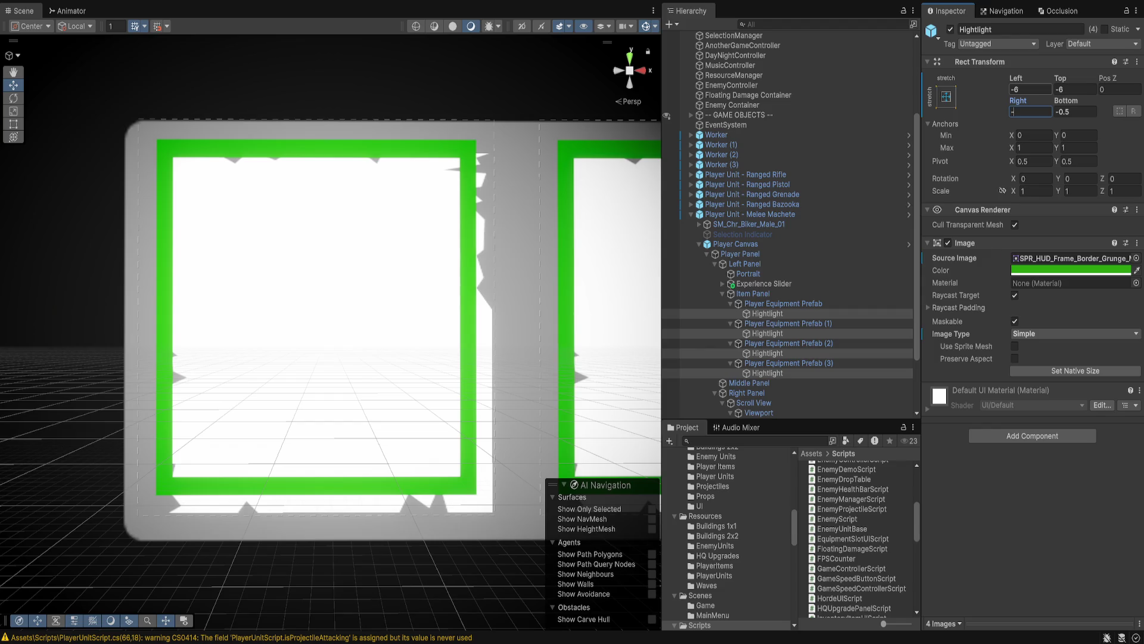
key("Tab")
type("-6")
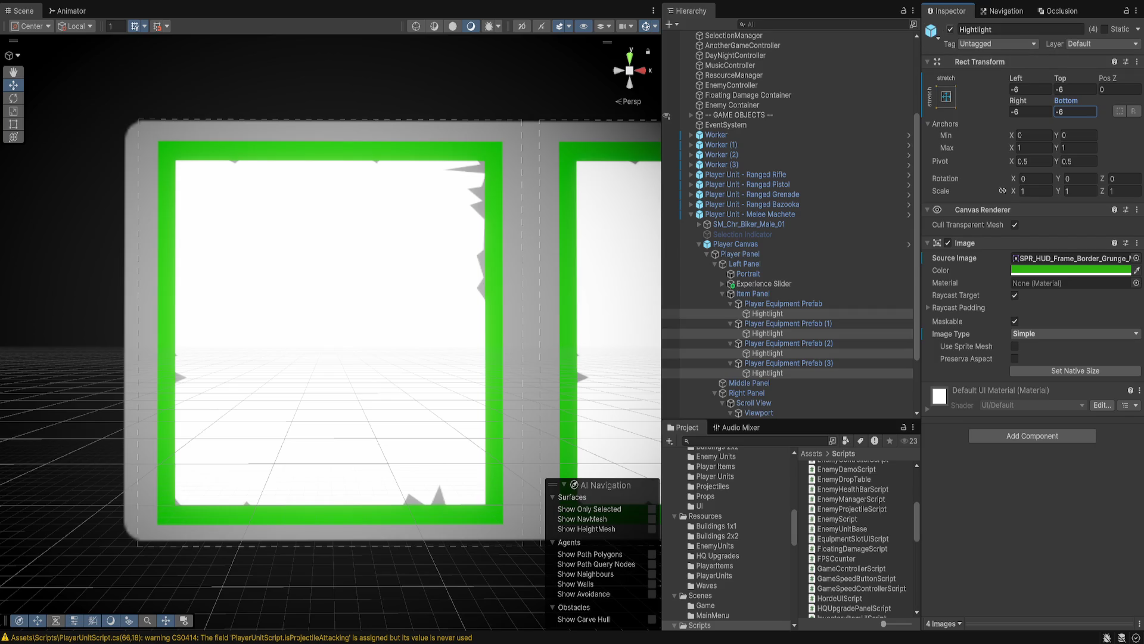
Switch off the highlight frames and zoom out to see the whole player panel.
left_click(950, 29)
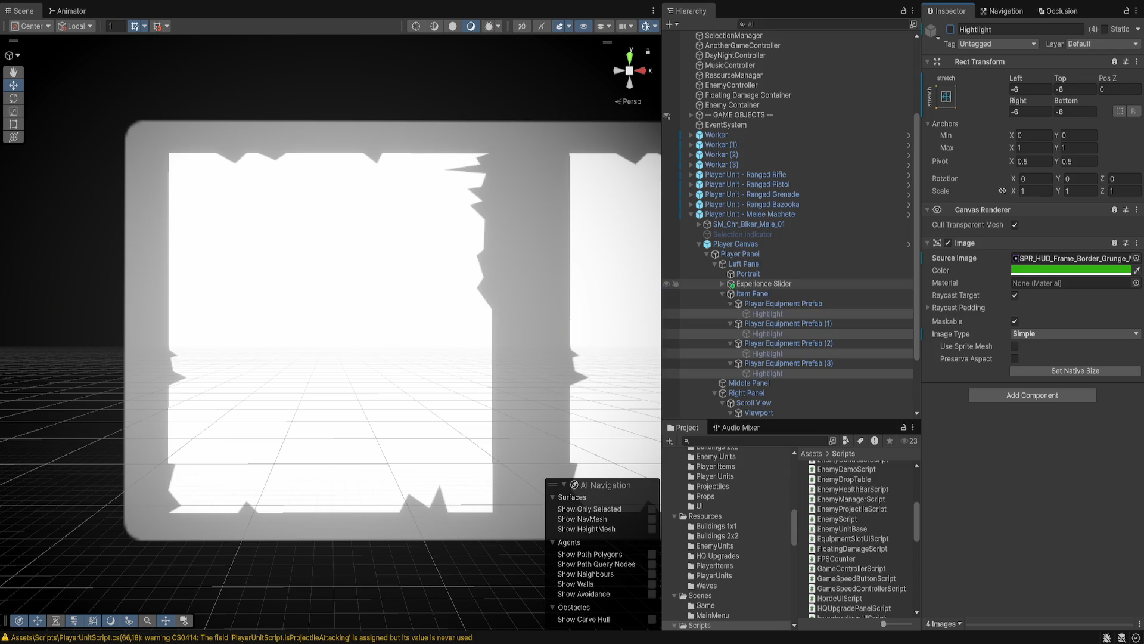
double_click(764, 284)
mouse_move(449, 183)
left_mouse_down()
mouse_move(367, 230)
mouse_move(337, 287)
left_mouse_up()
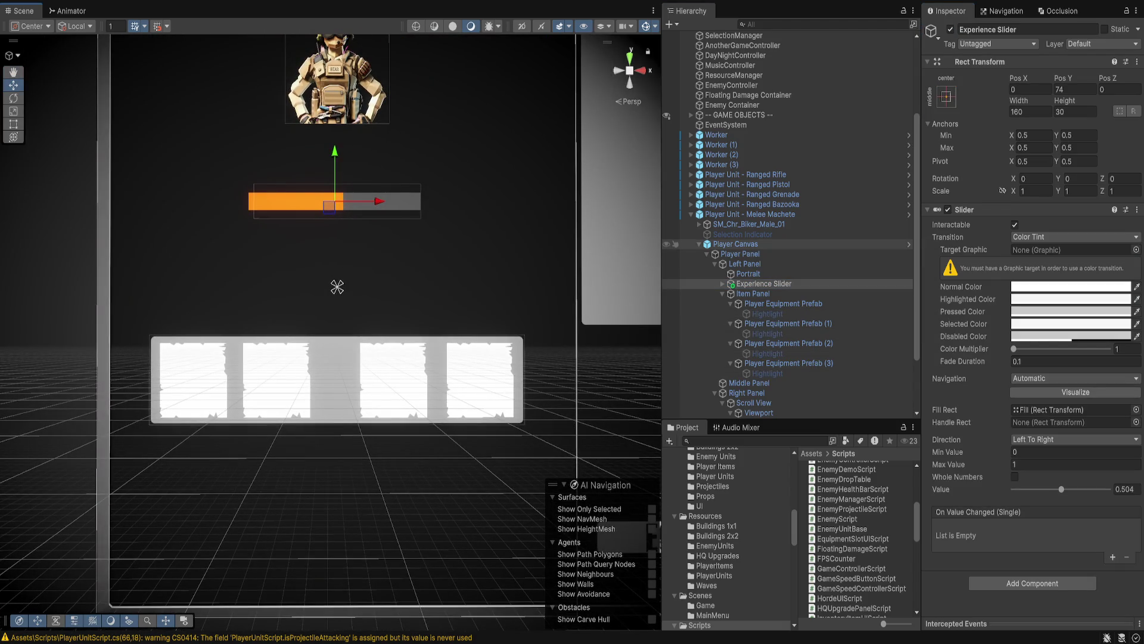
Select Player Equipment Prefab and slots (1), (2) and (3) together in the Hierarchy.
left_click(735, 243)
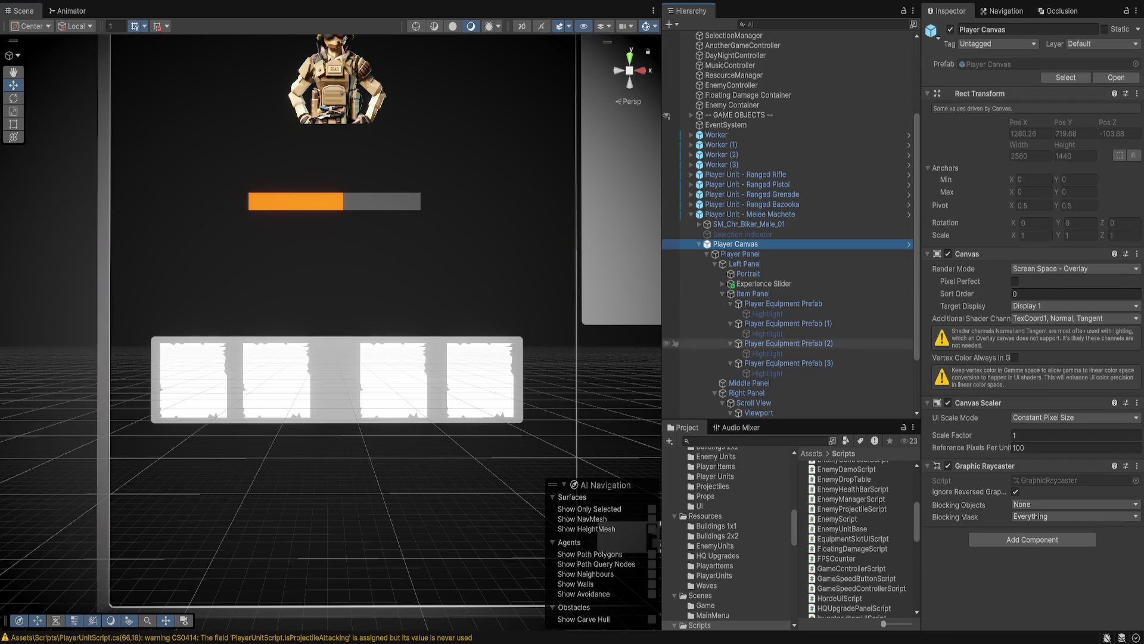
left_click(740, 254)
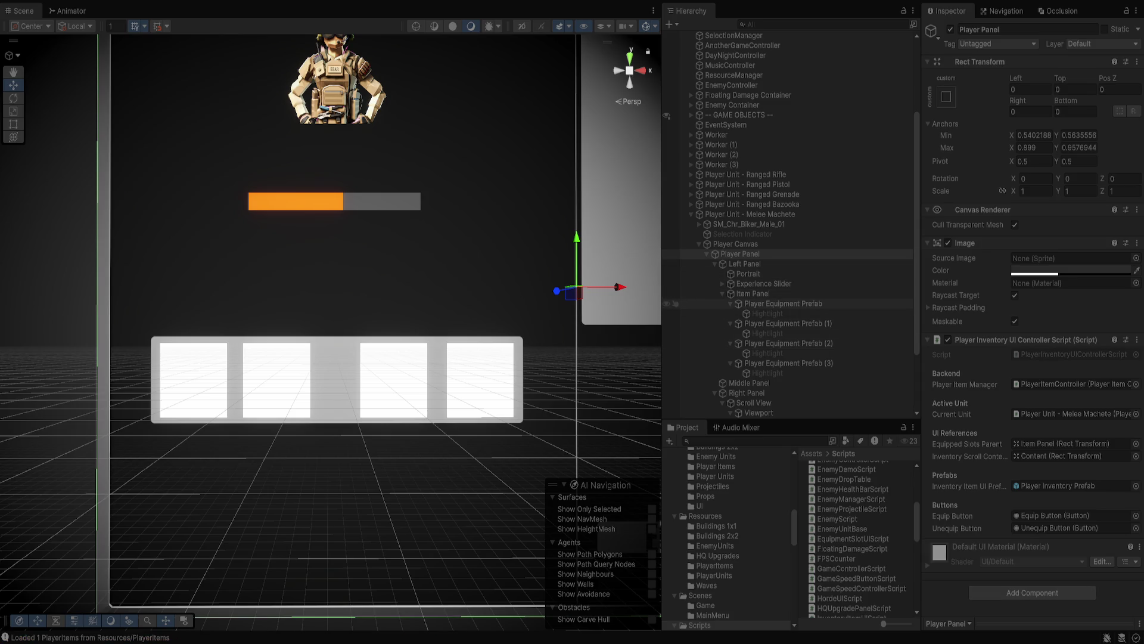
left_click(783, 303)
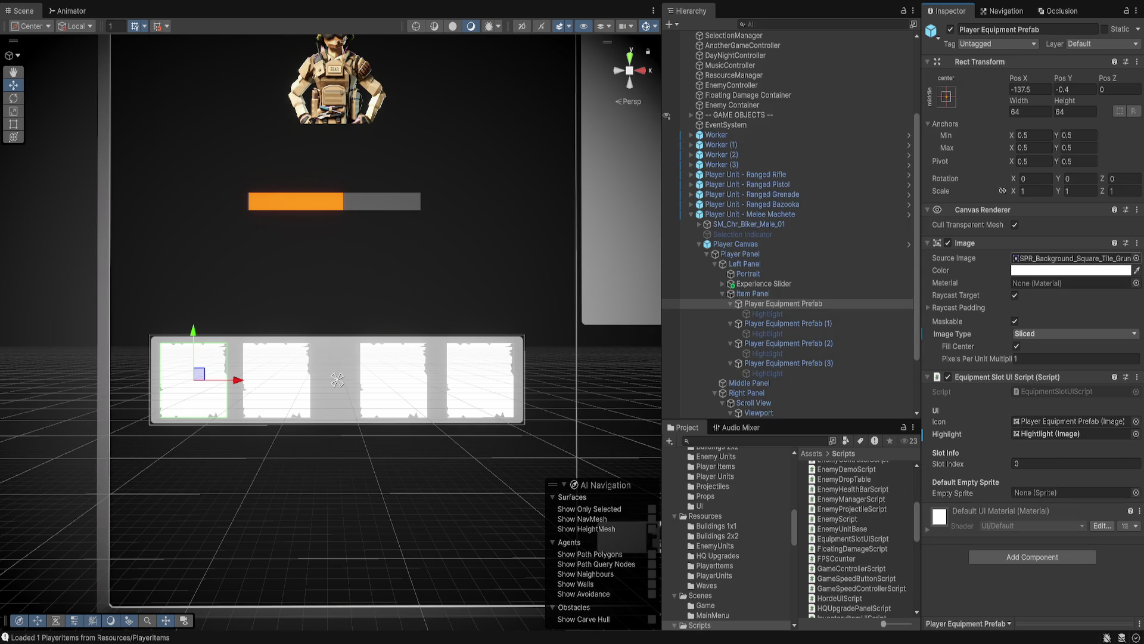
left_click(783, 323, "ctrl")
left_click(783, 344, "ctrl")
left_click(783, 363, "ctrl")
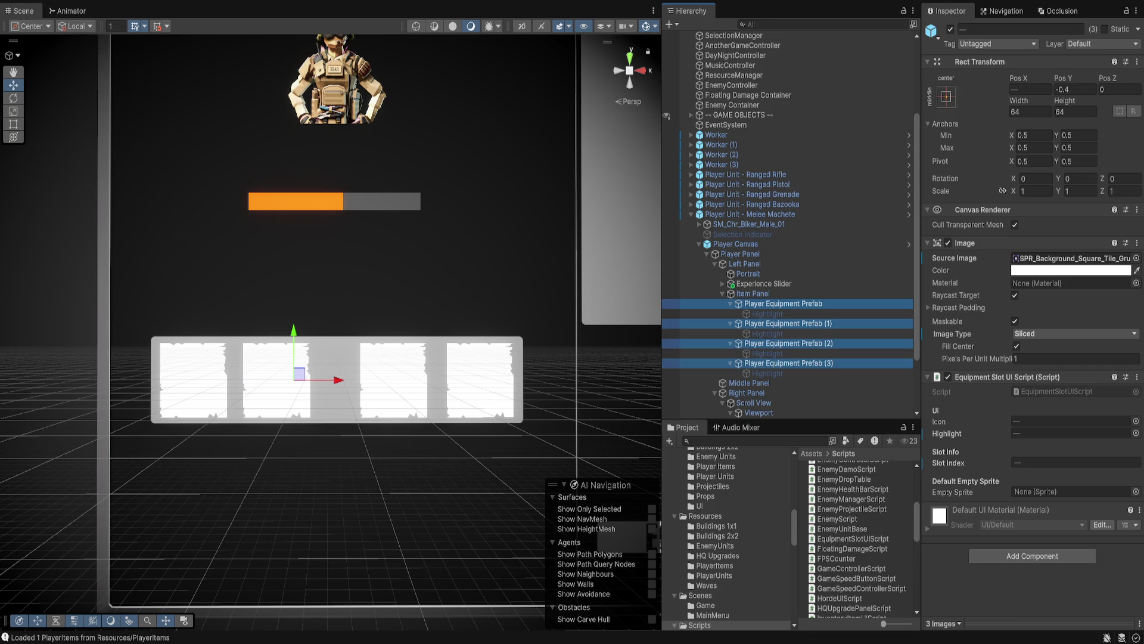
Paste SPR_Background_Square_Tile_Grunge into the Empty Sprite field of all four slots.
left_click(1072, 491)
key("ctrl+v")
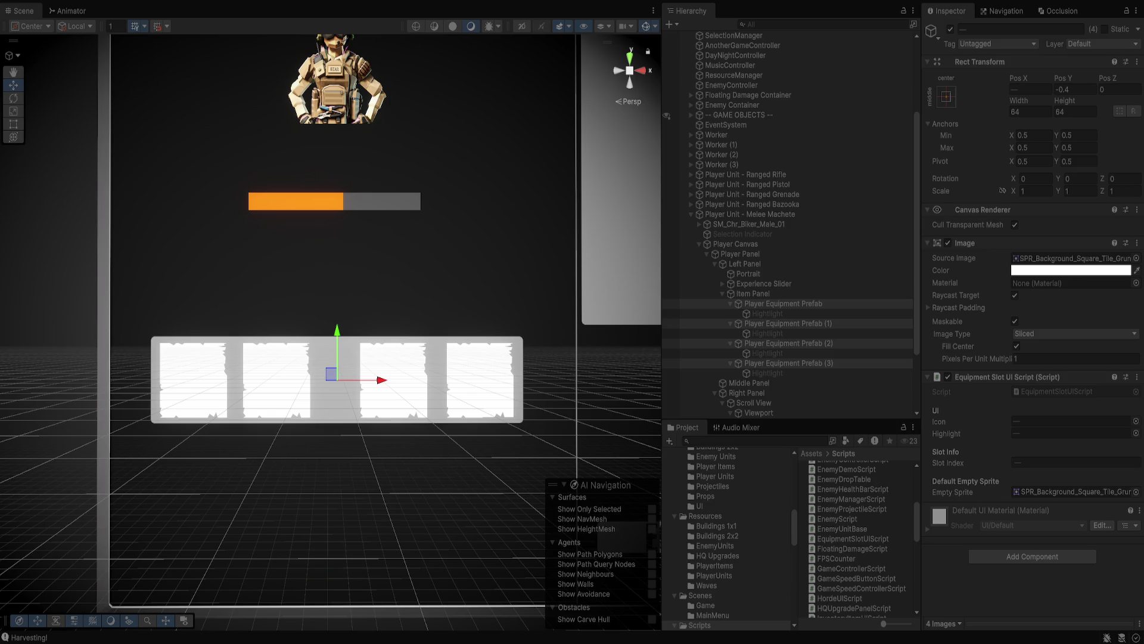
scroll(330, 327, "down", 3)
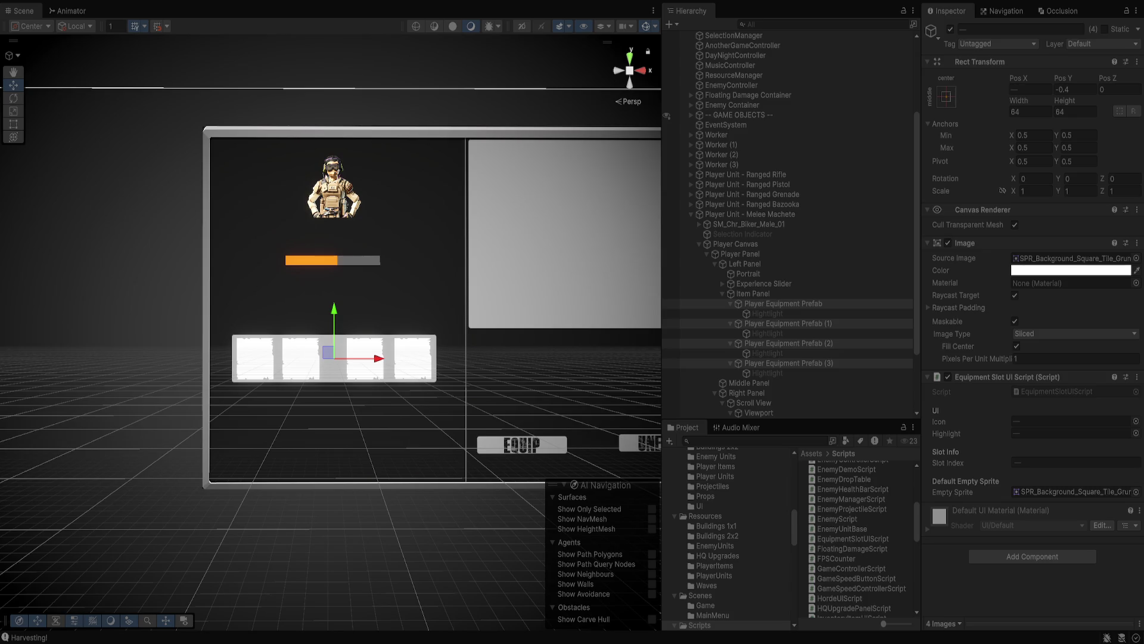
Review the panel's Frame object, then select Player Unit - Melee Machete and collapse its children.
scroll(788, 225, "down", 3)
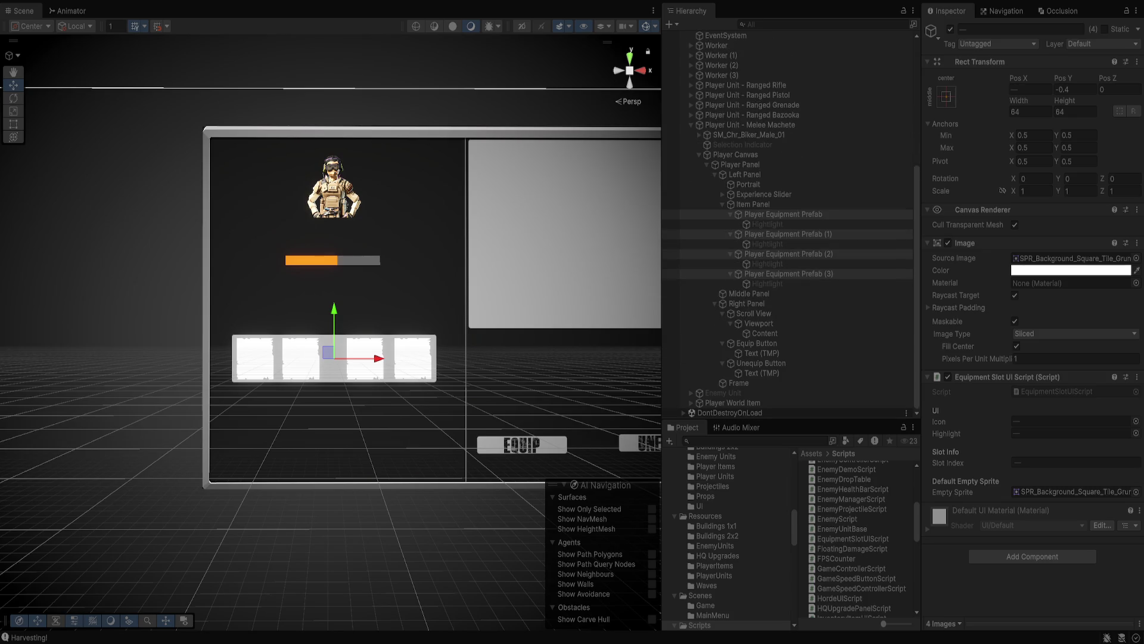
left_click(738, 383)
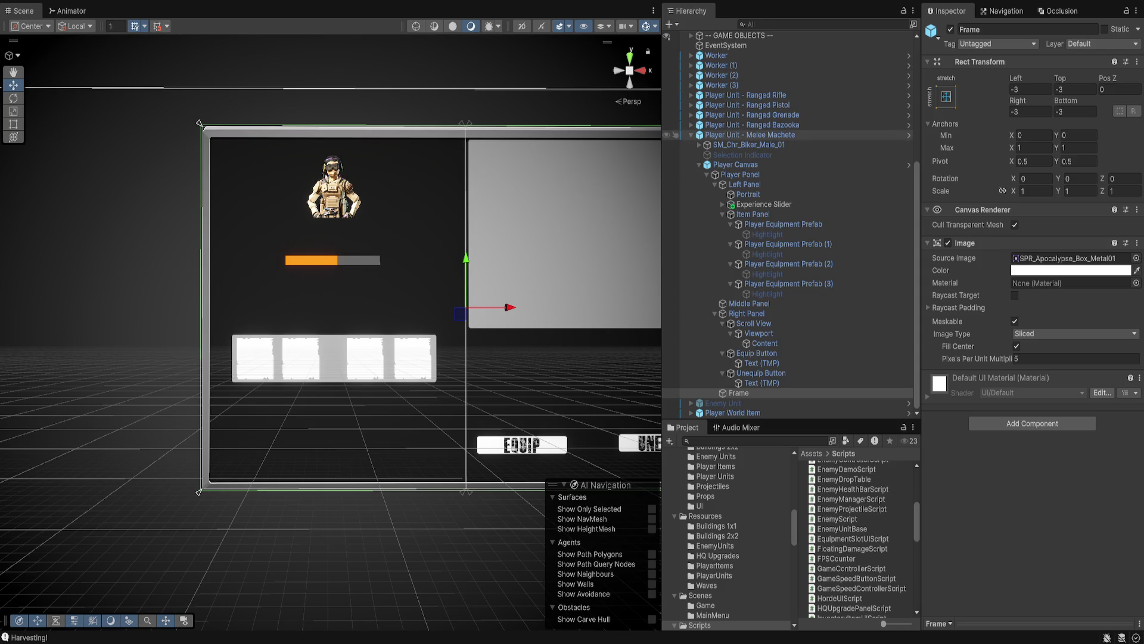
left_click(750, 135)
key("Left")
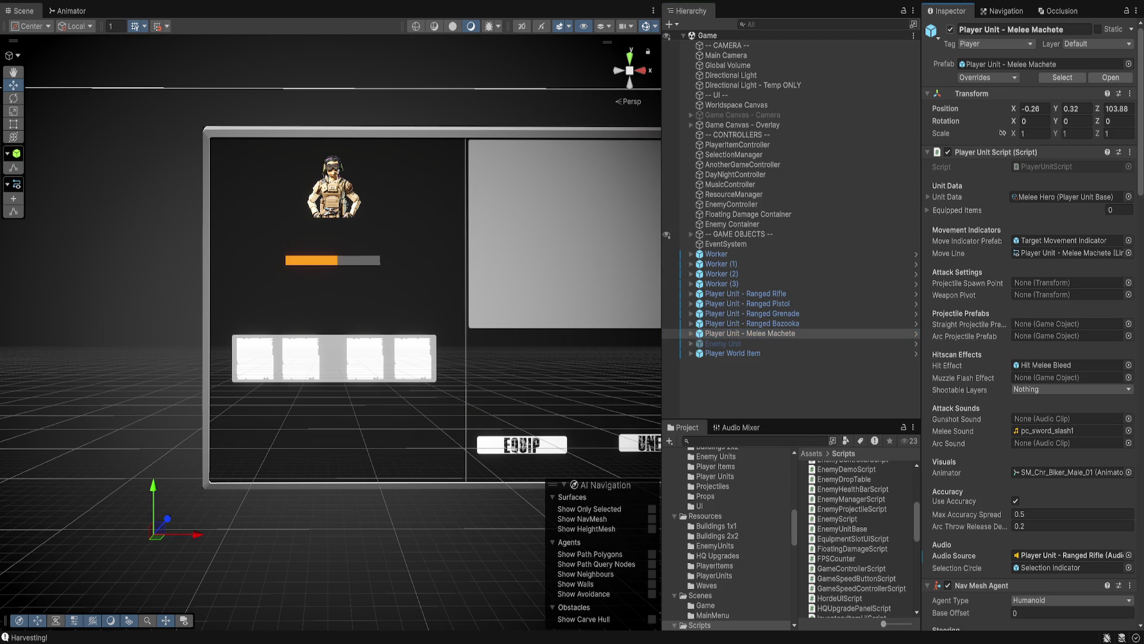
Deactivate the Melee Machete unit and expand GAME OBJECTS > Town Objects.
key("alt+shift+a")
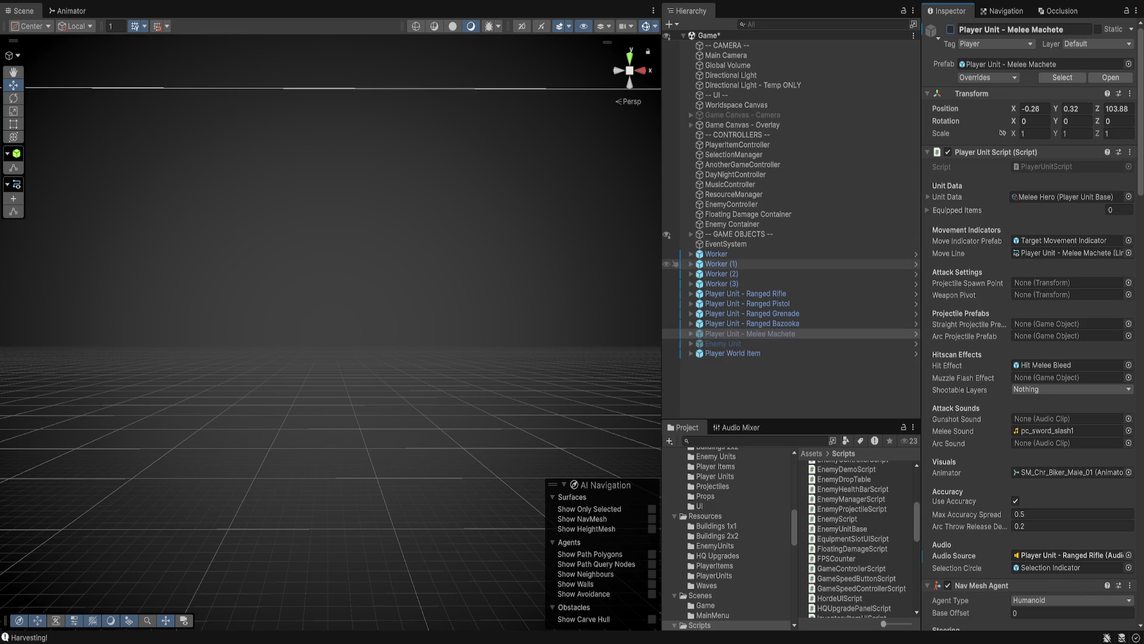
left_click(739, 234)
key("Right")
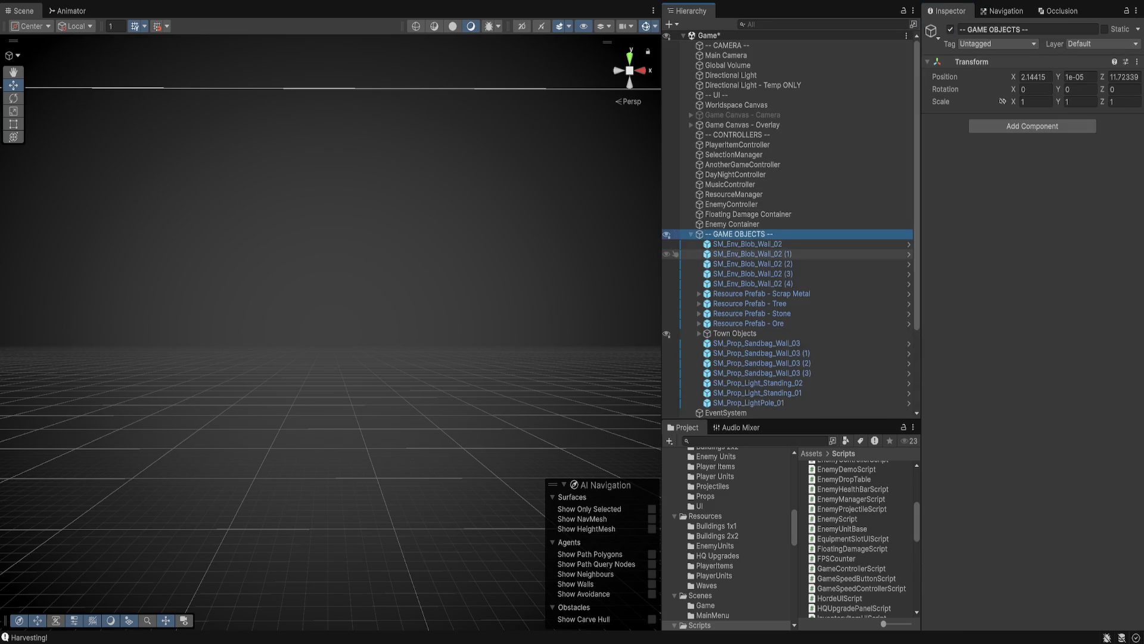
scroll(787, 238, "down", 3)
left_click(735, 224)
key("Right")
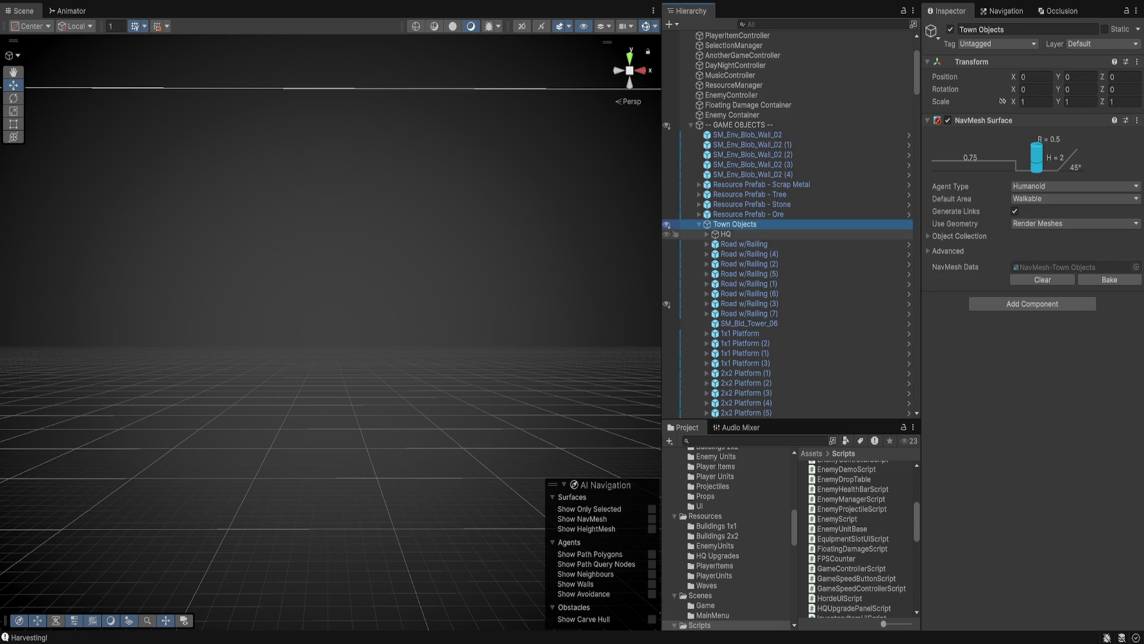
Select HQ and ping its SimpleHQScript file in the project.
left_click(726, 233)
key("Right")
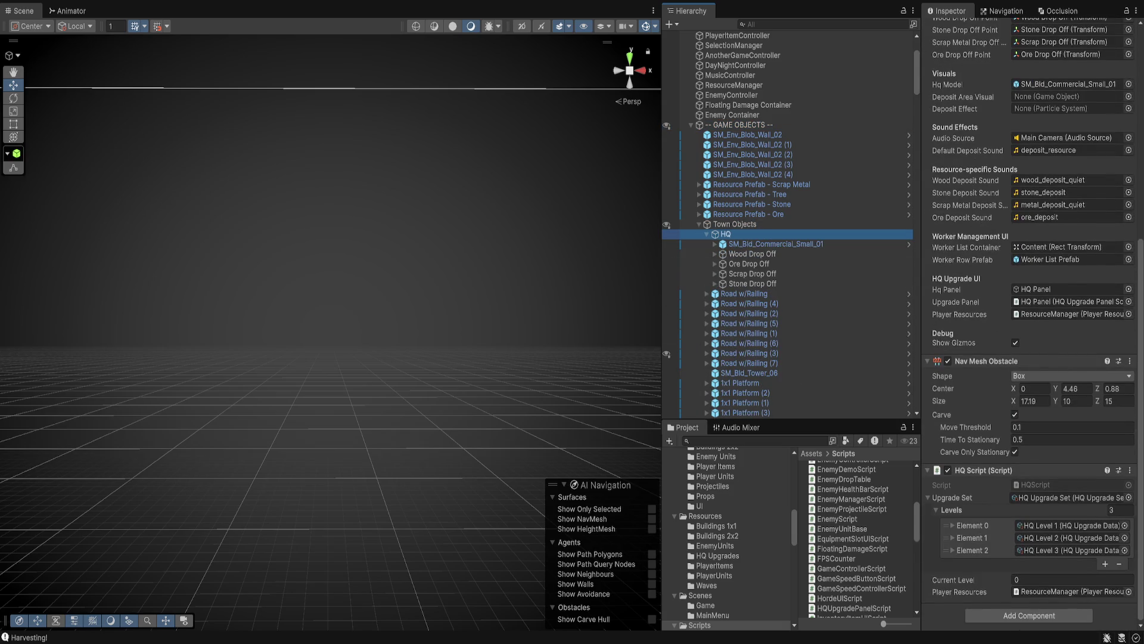
scroll(1031, 322, "up", 5)
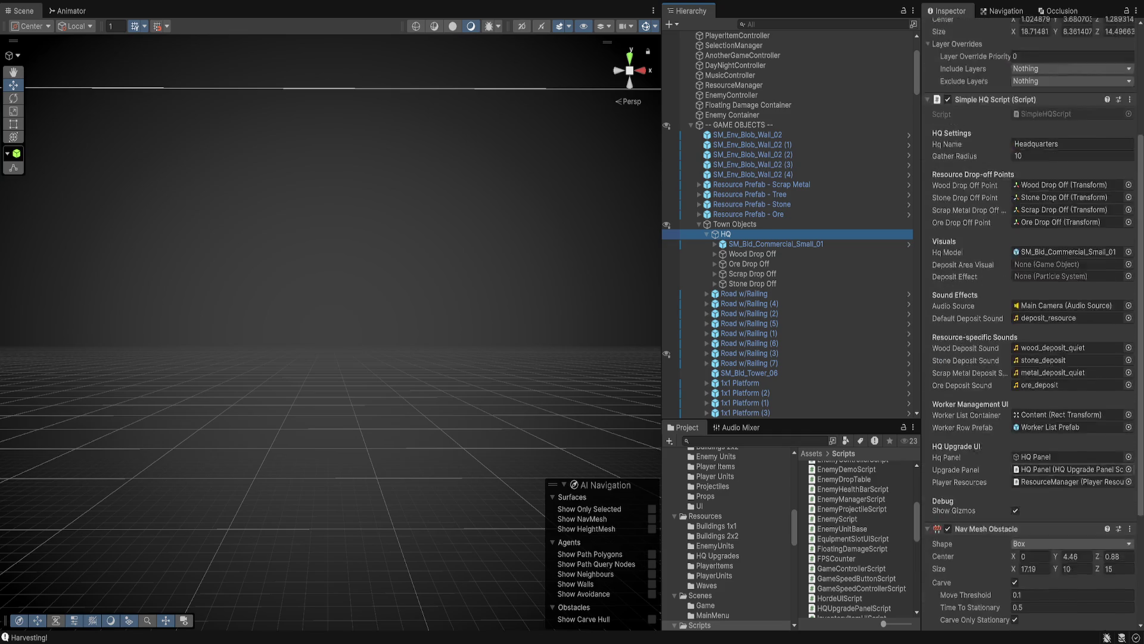
left_click(1046, 181)
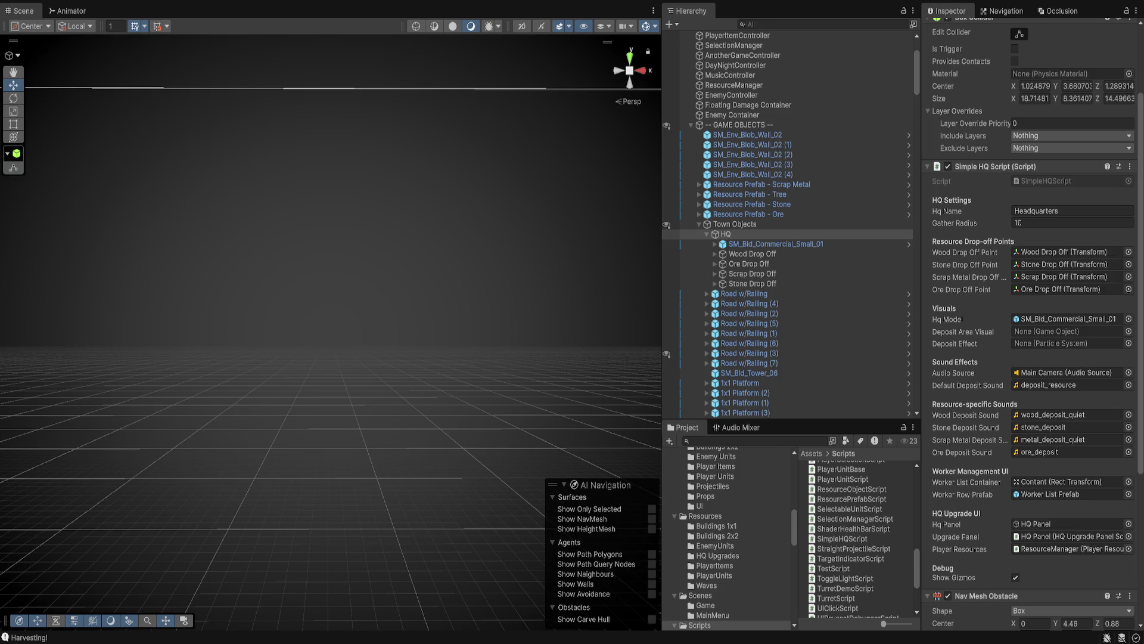
Frame the HQ building, check its mesh child, and set HQ's Layer to World.
key("f")
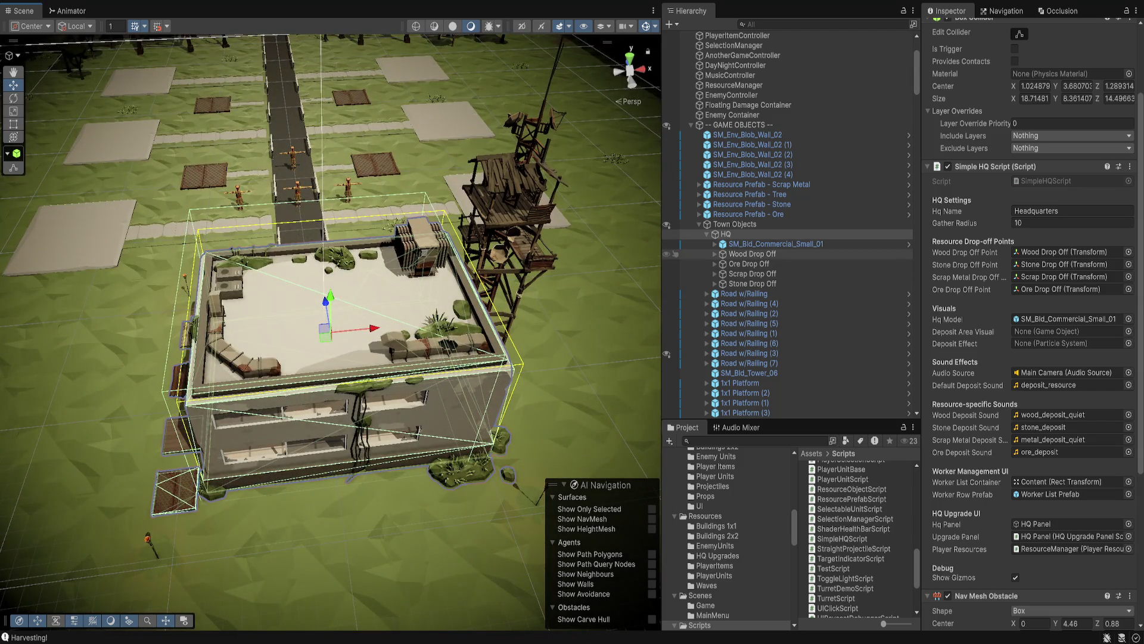
left_click(774, 244)
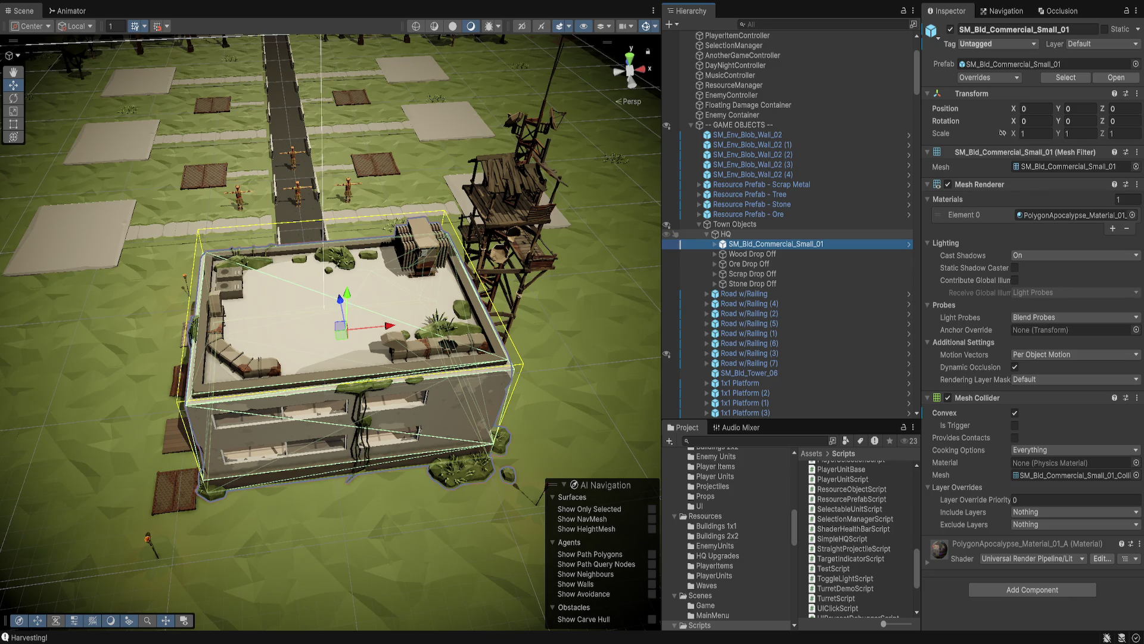
left_click(726, 233)
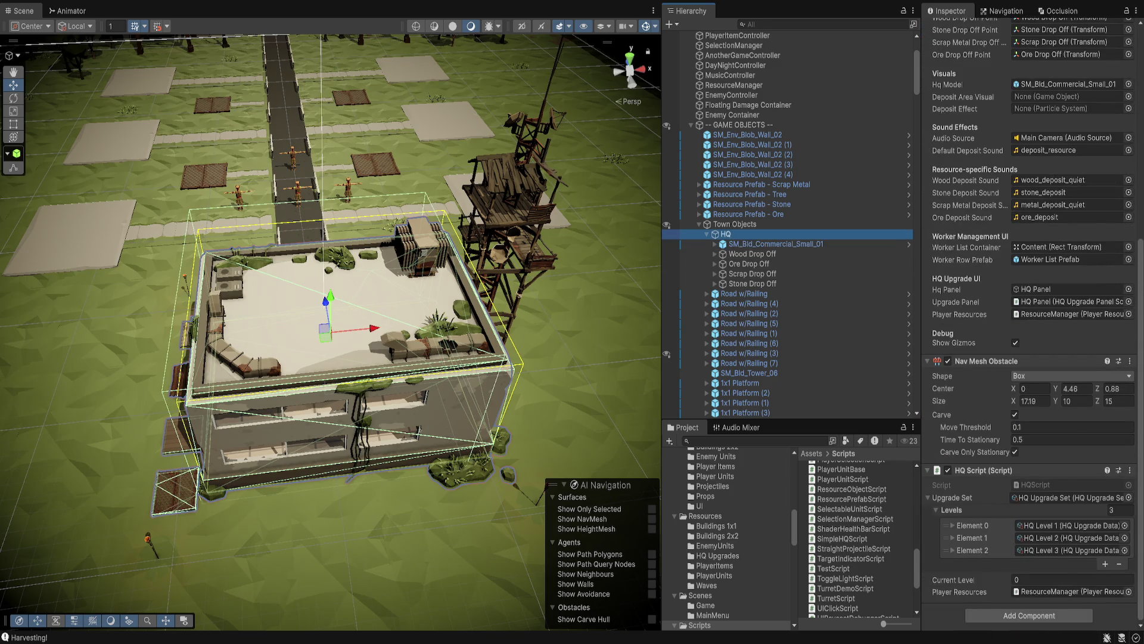
scroll(1031, 328, "up", 10)
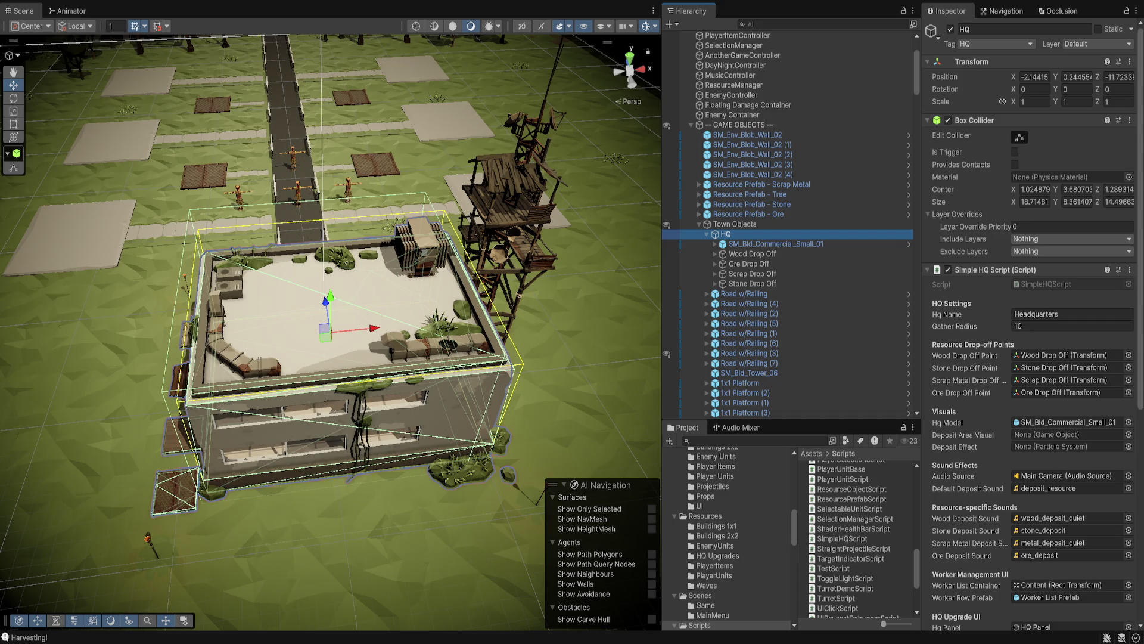
left_click(1096, 44)
scroll(786, 149, "up", 4)
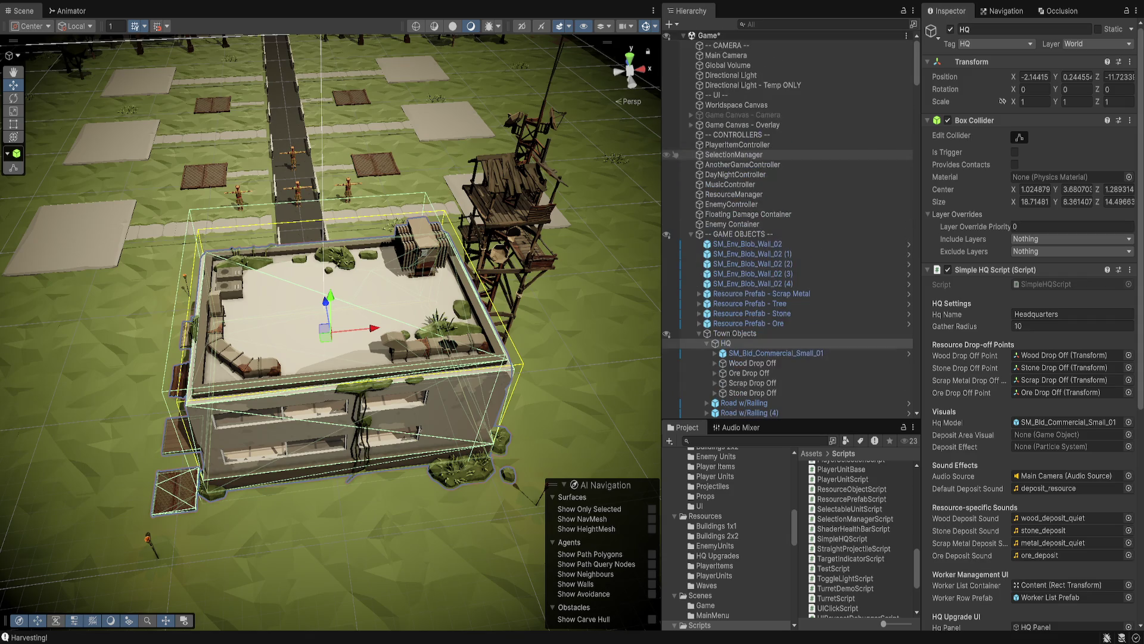
left_click(726, 55)
Add PlayerHQClickHandlerScript to the Main Camera and locate the script file in the Project window.
scroll(1031, 327, "down", 10)
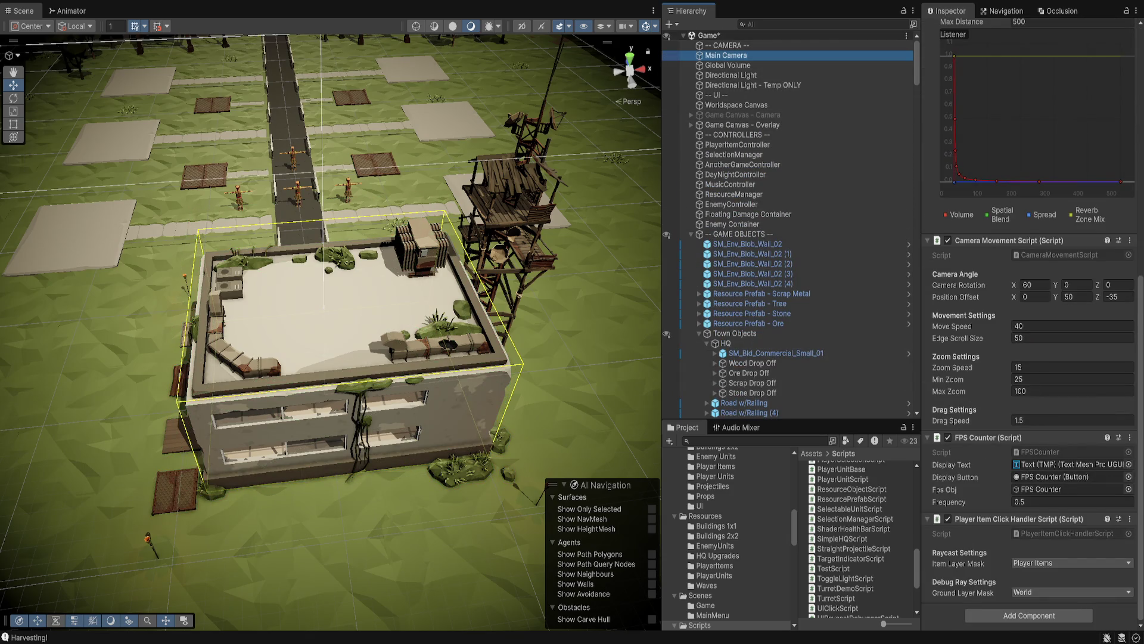
left_click(1029, 615)
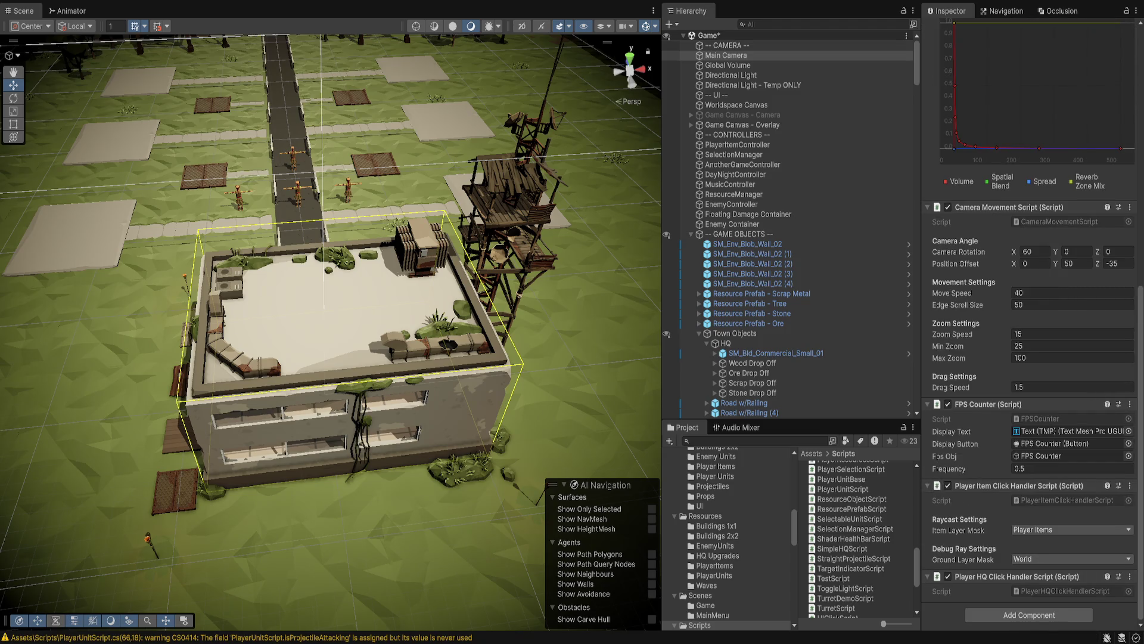
left_click(1061, 590)
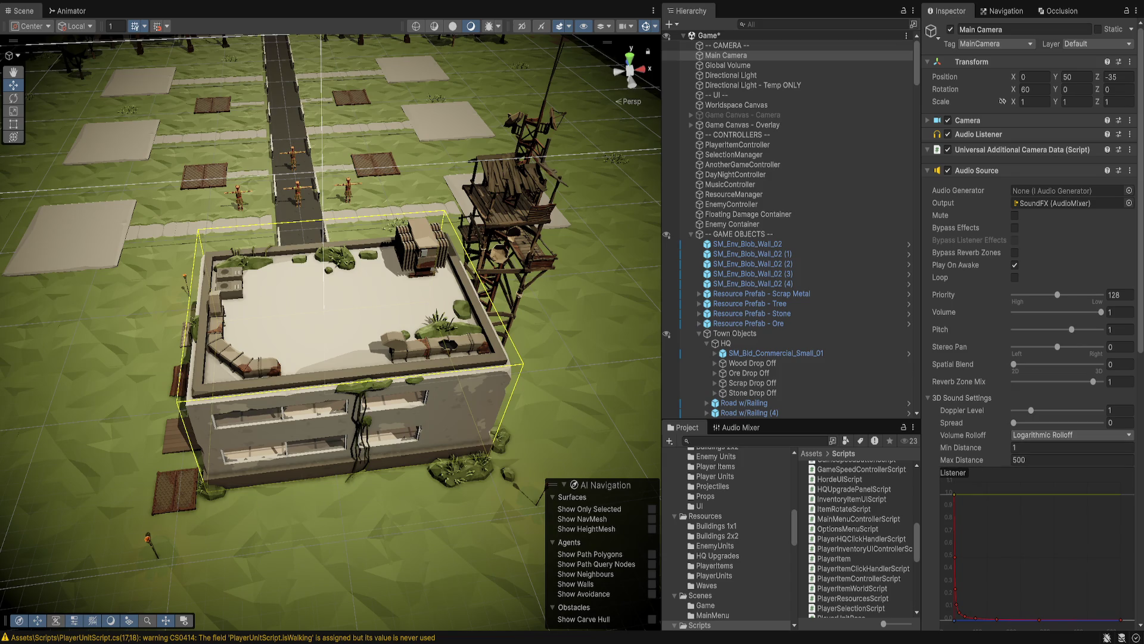
Name User Layer 9 'HQ' and User Layer 10 'Buildings', then save the scene.
scroll(861, 539, "down", 10)
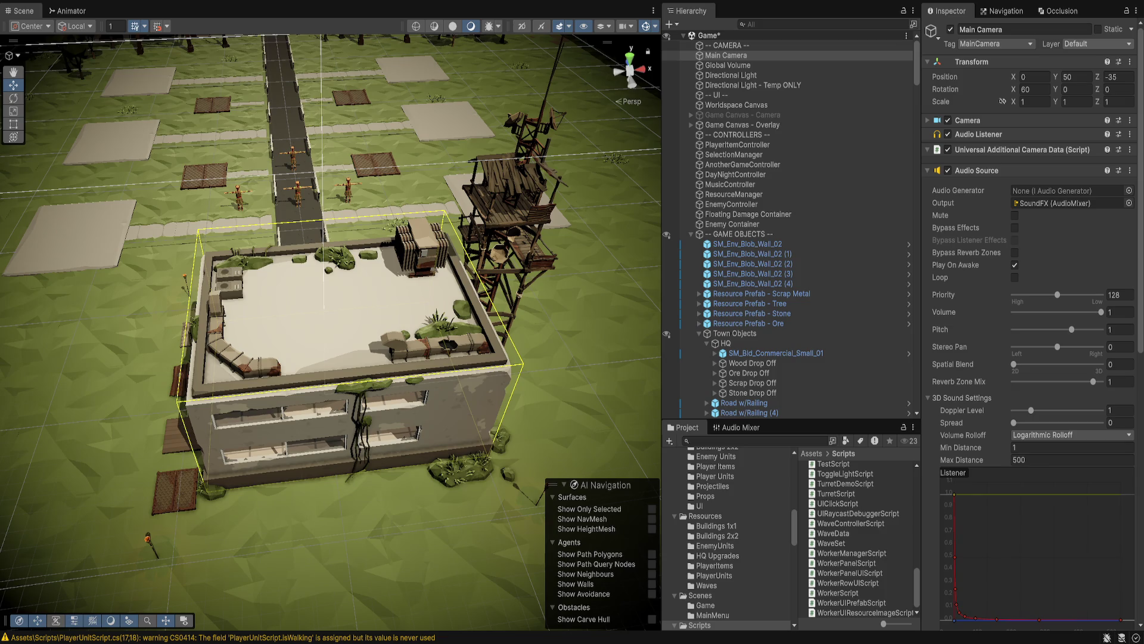
left_click(1049, 223)
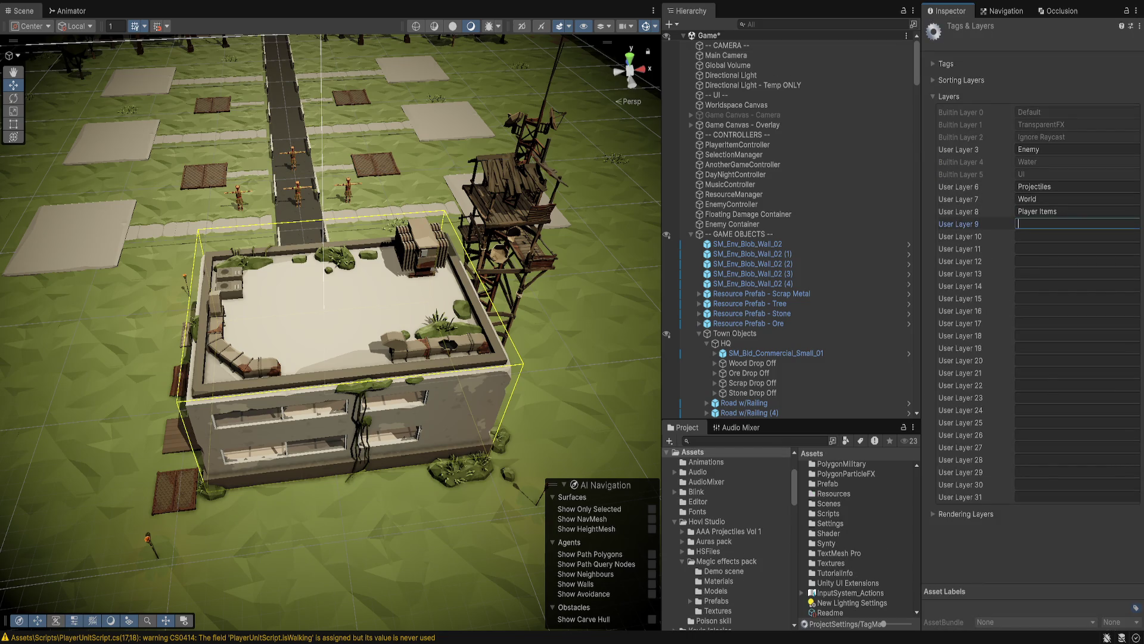
type("HQ")
left_click(1077, 236)
type("Buildings")
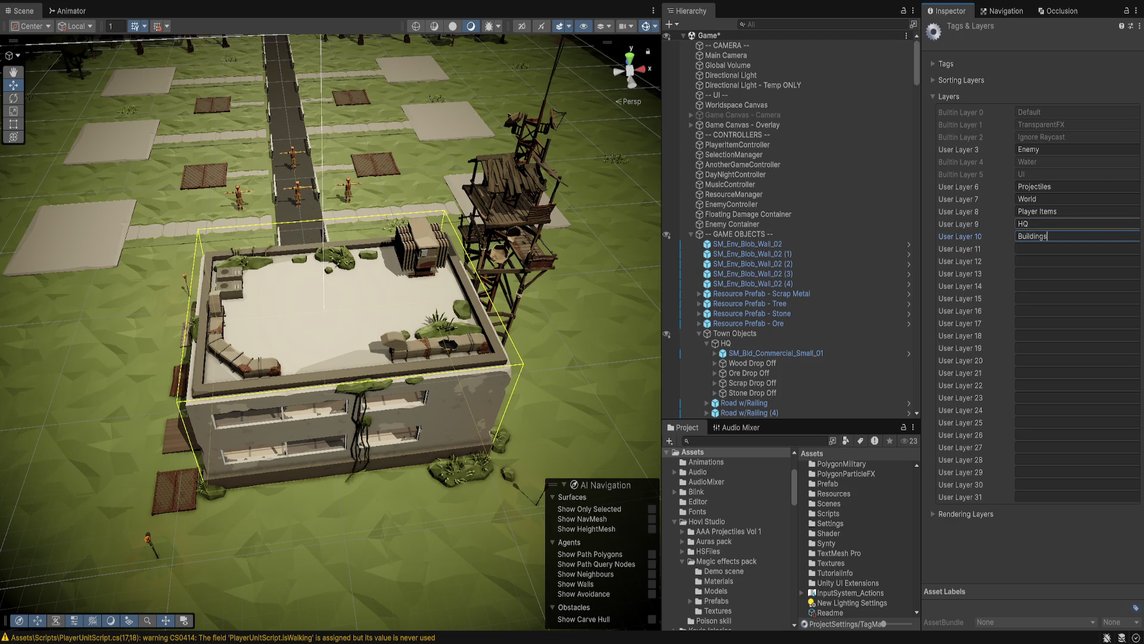
key("Return")
key("ctrl+s")
left_click(775, 353)
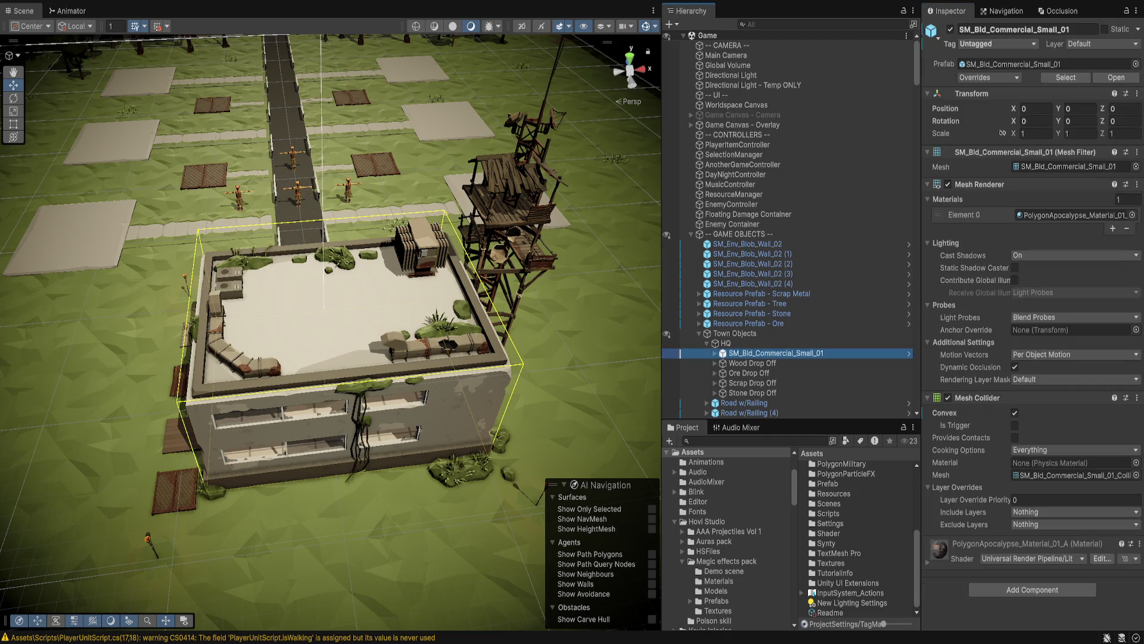
Set the HQ object's Layer to HQ and the Main Camera's Hq Layer Mask to HQ.
left_click(726, 343)
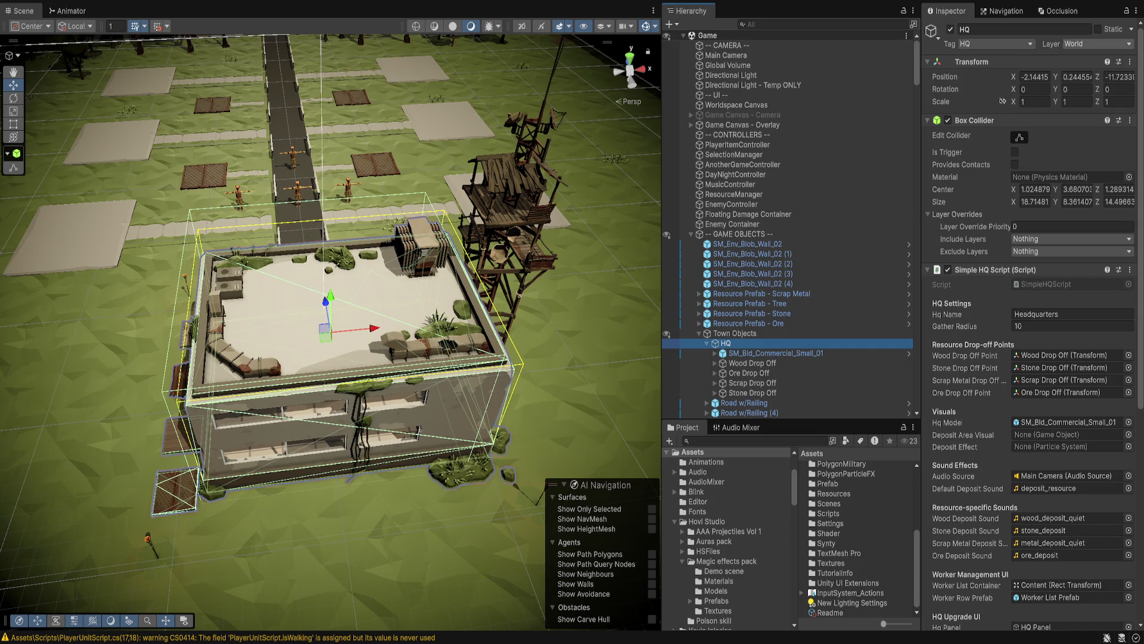
left_click(1091, 179)
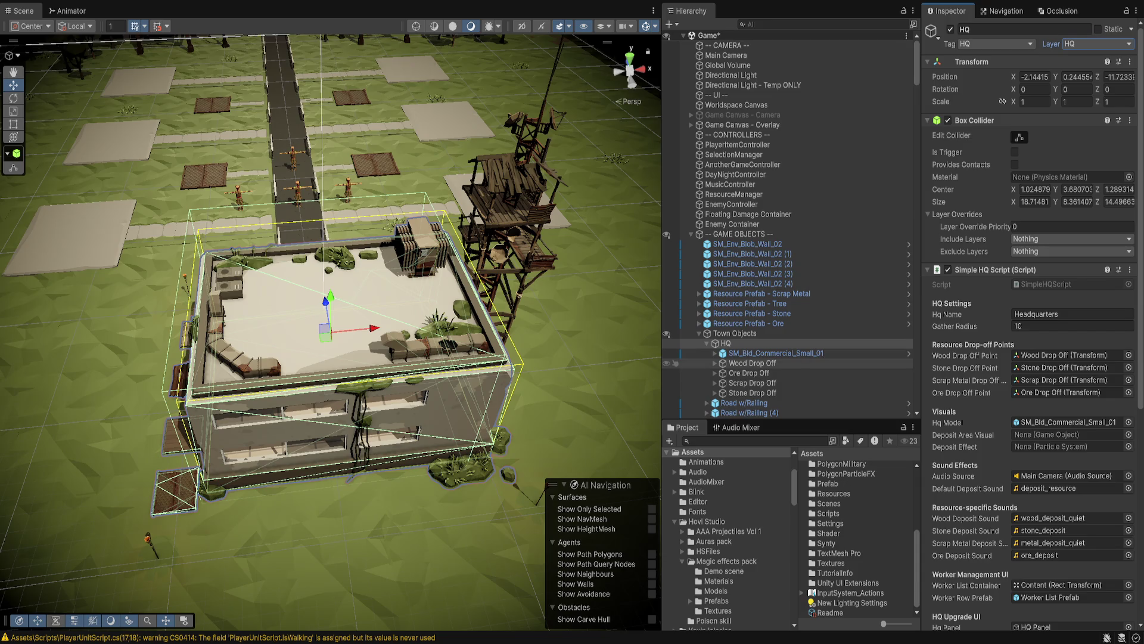
left_click(726, 55)
scroll(1030, 358, "down", 10)
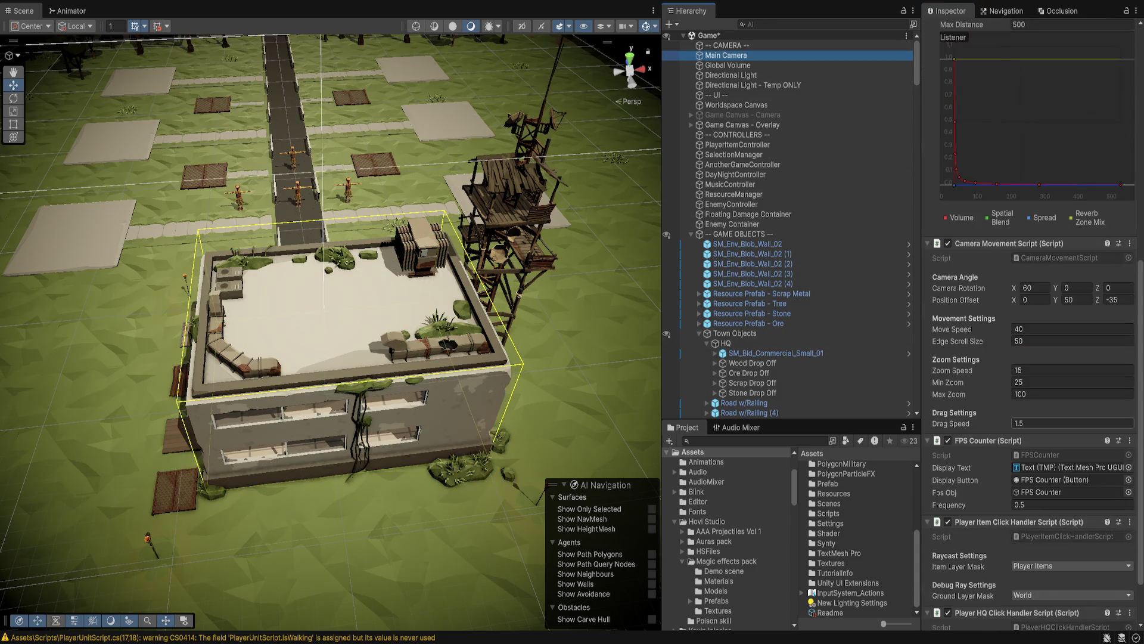
scroll(1031, 358, "down", 2)
left_click(955, 591)
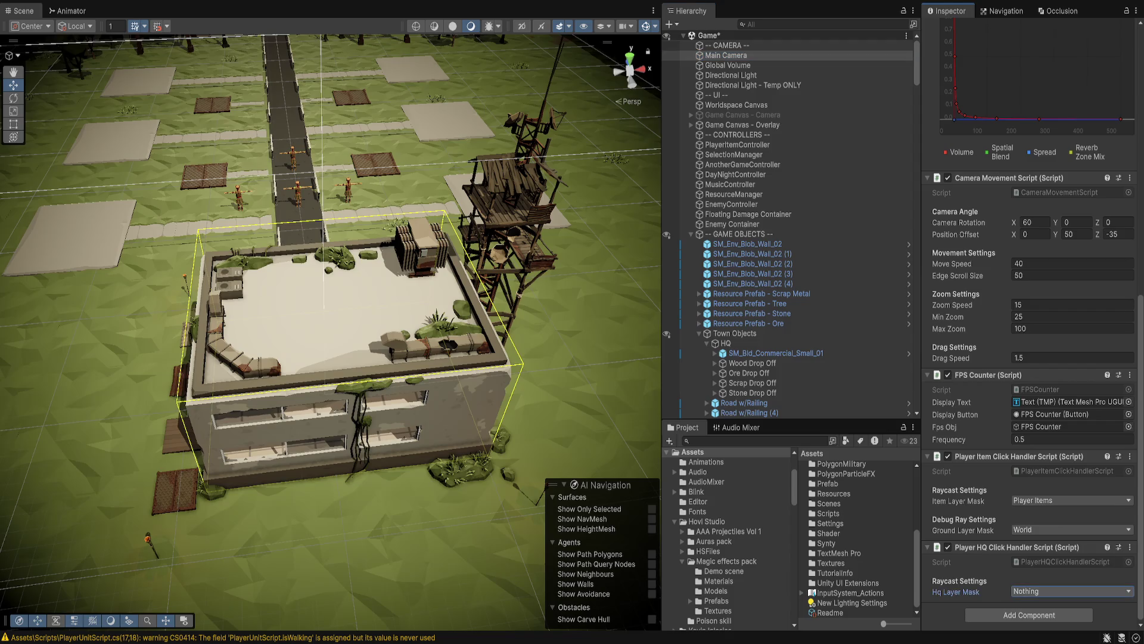
key("ctrl+v")
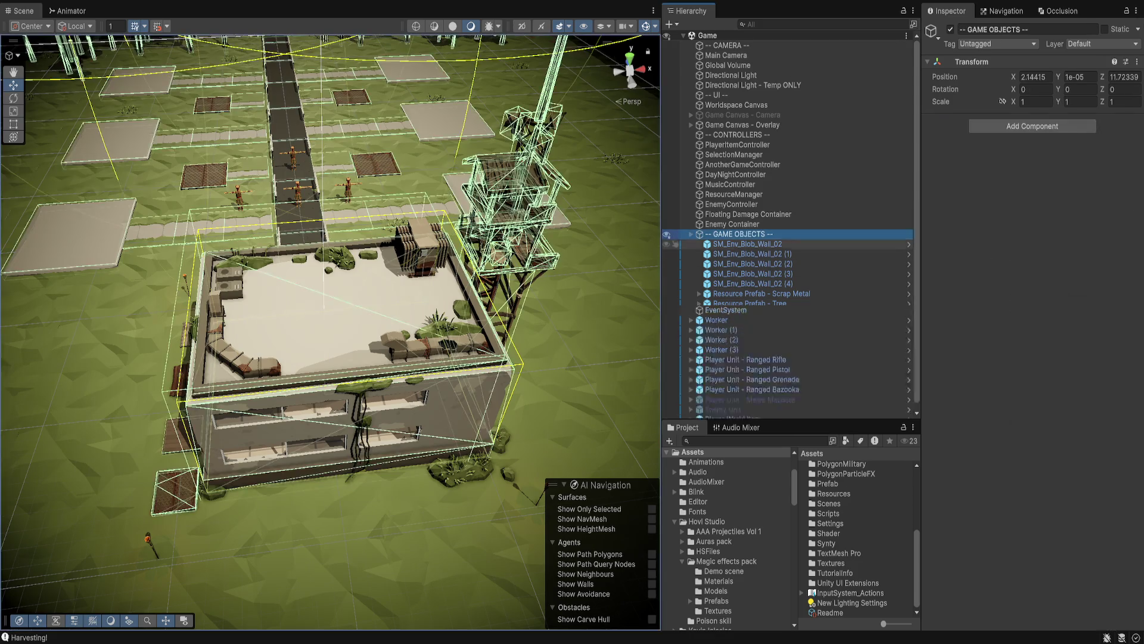
Activate the Player Unit - Melee Machete object and stop the running game.
left_click(751, 334)
left_click(950, 29)
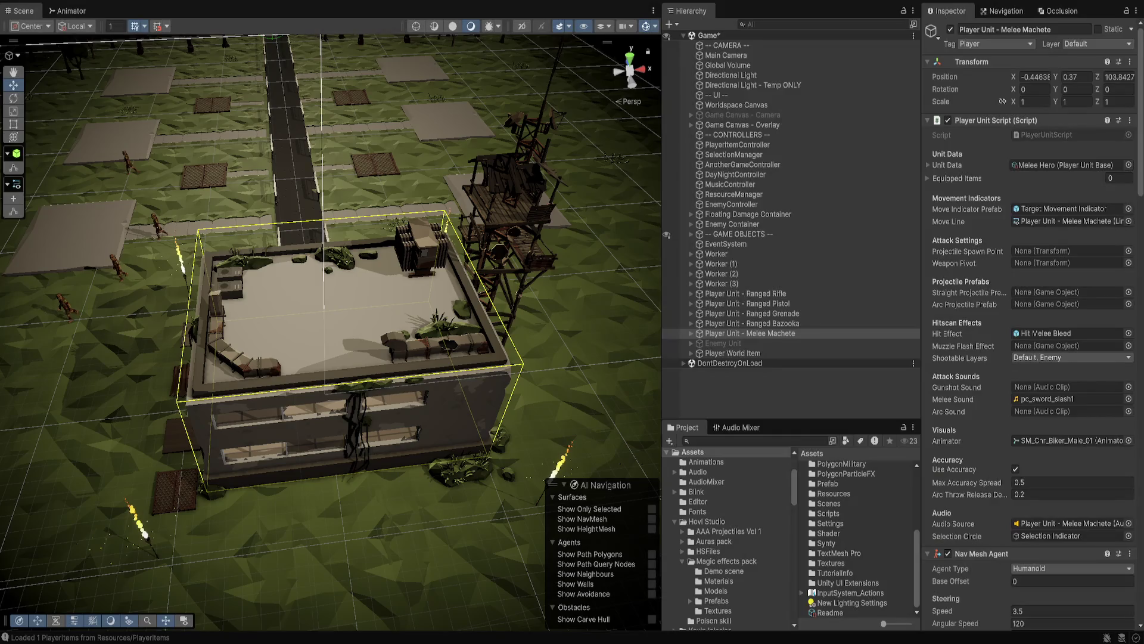
key("ctrl+p")
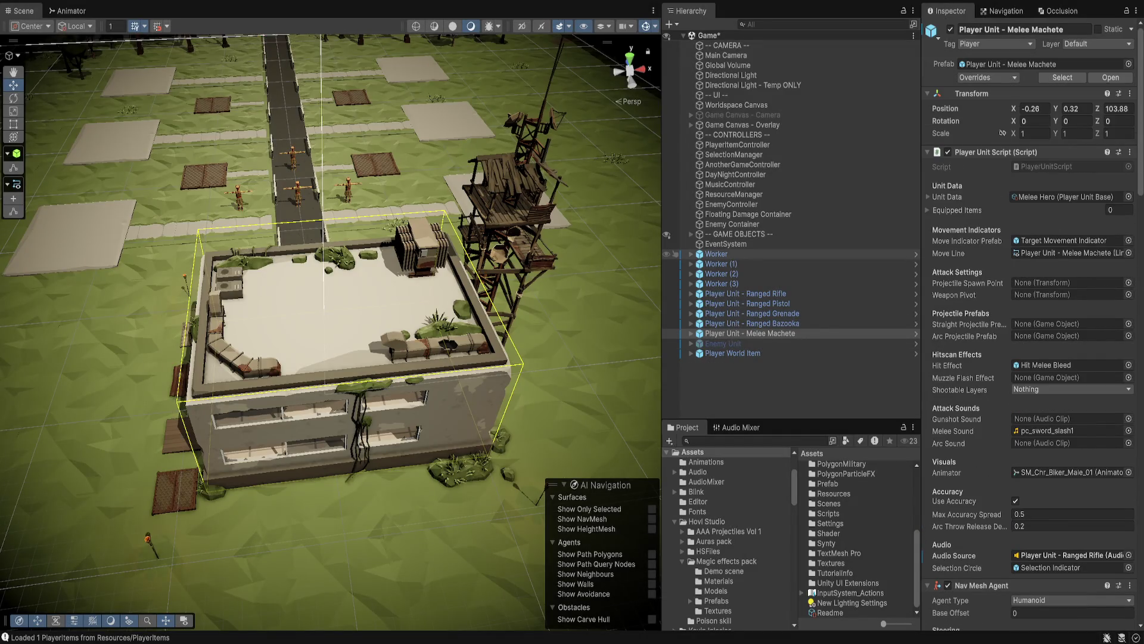
Expand the Melee Machete unit and frame its Player Canvas in the Scene view.
left_click(691, 333)
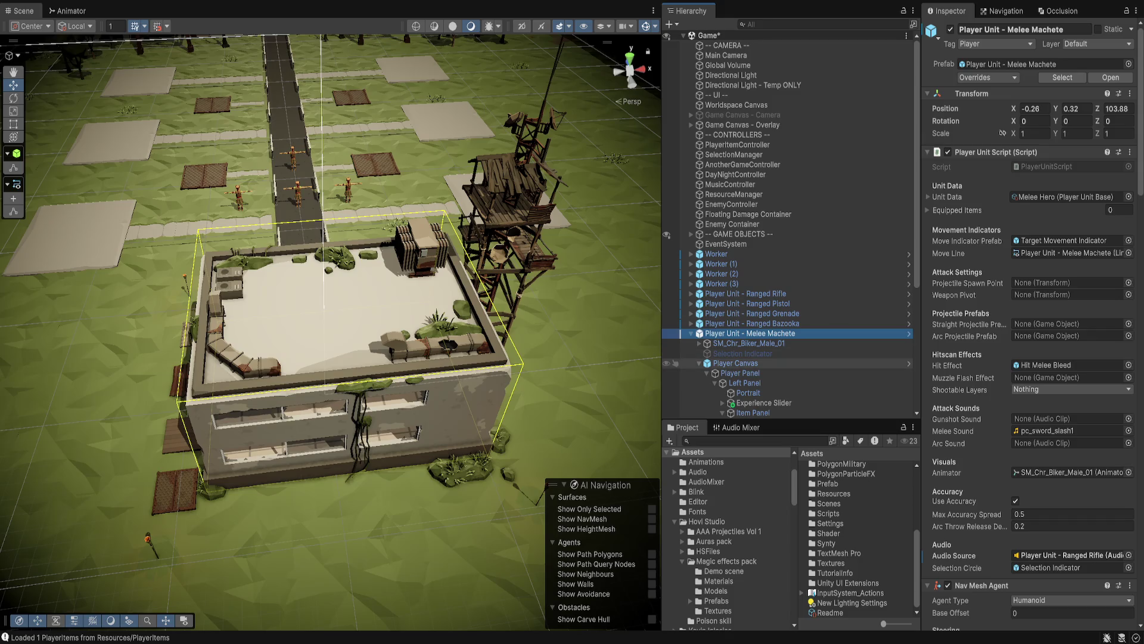
left_click(736, 362)
key("f")
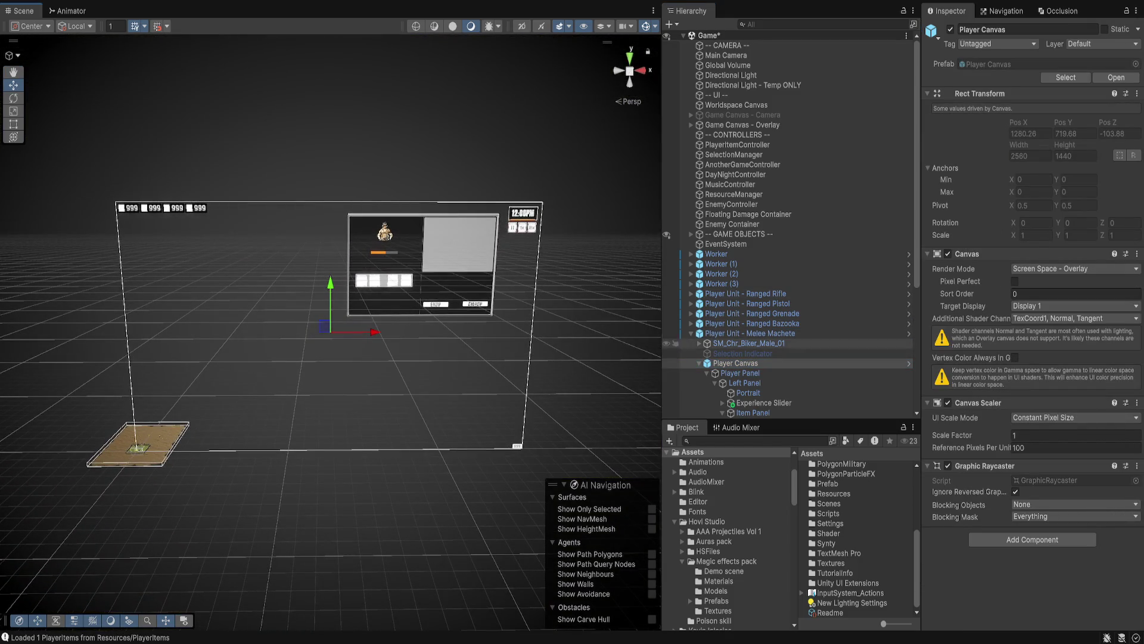
Review the Player Panel's inventory script, then the Main Camera's components.
left_click(740, 373)
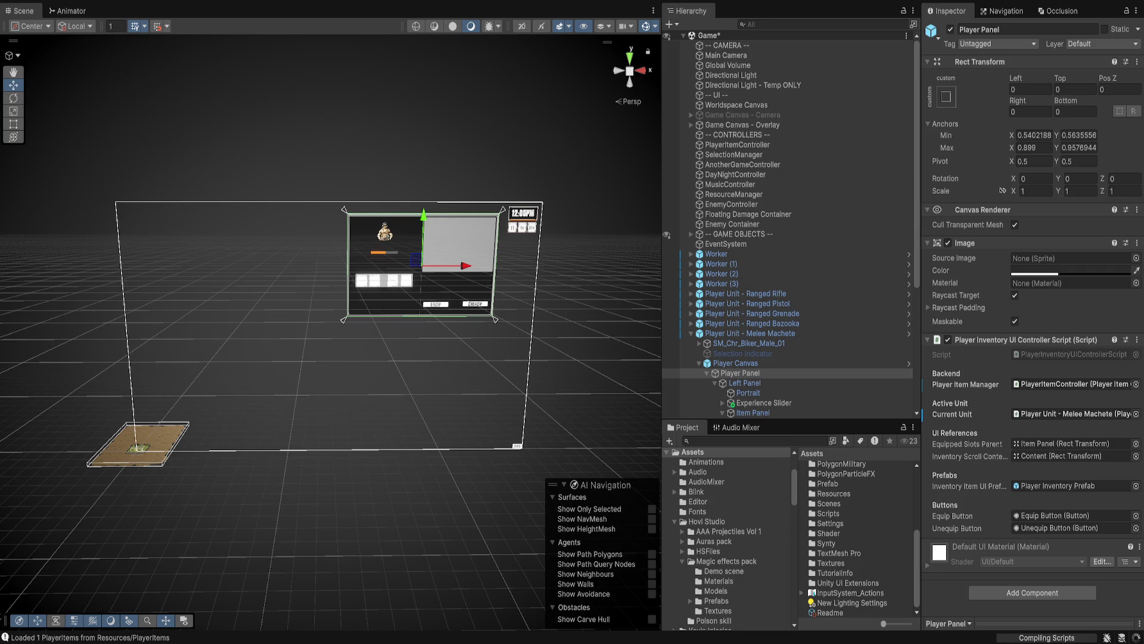
left_click(667, 413)
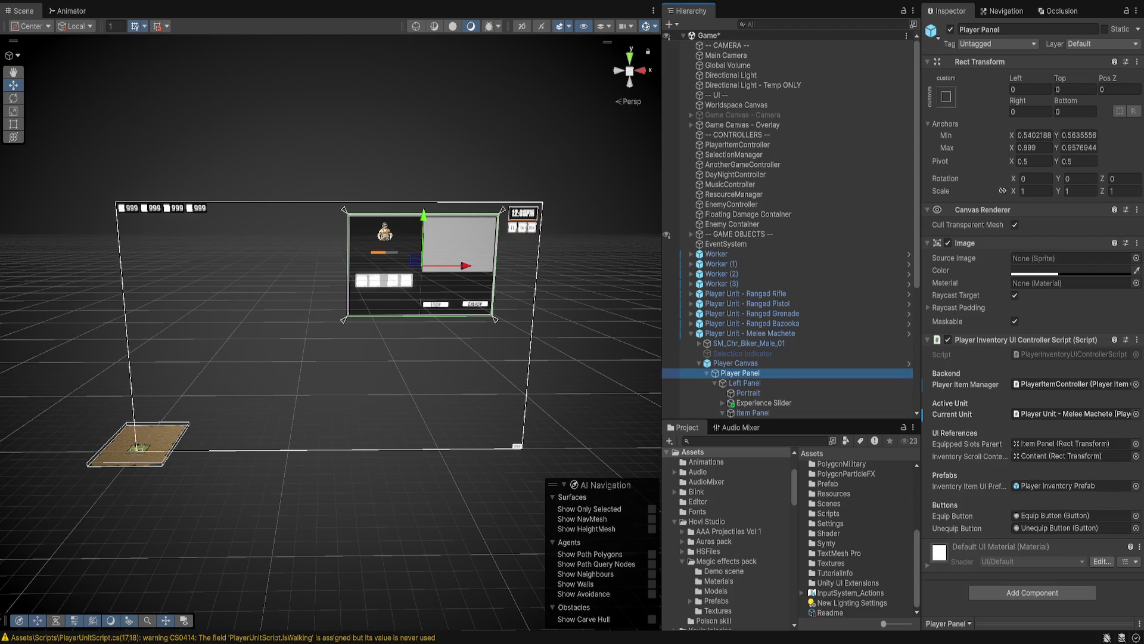
left_click(726, 55)
scroll(1032, 324, "down", 10)
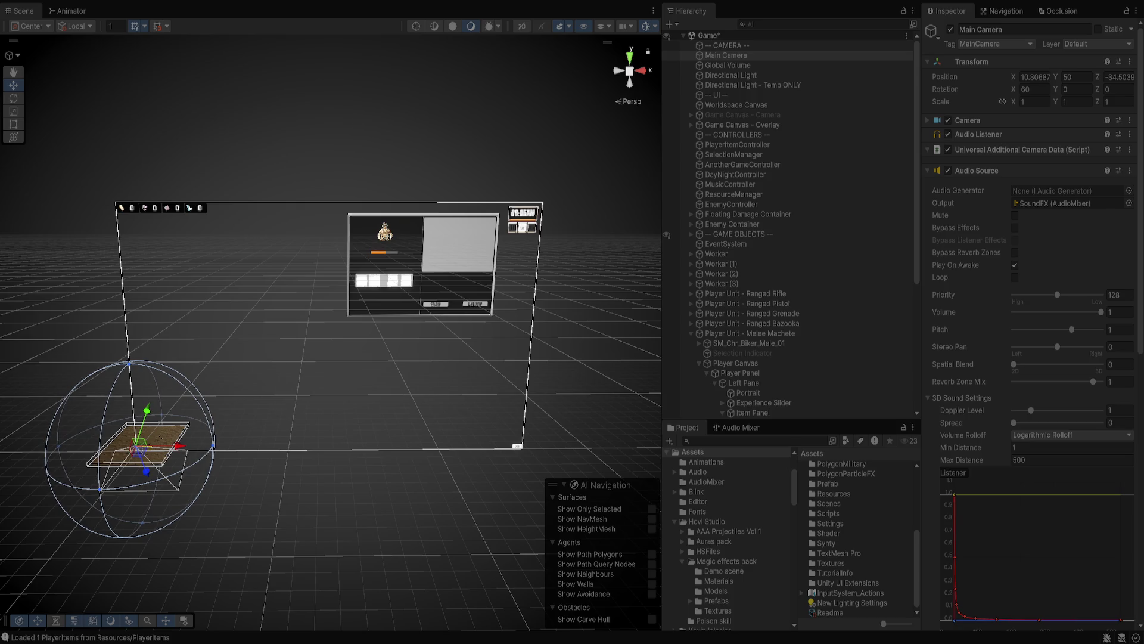
Exit Play mode with Ctrl+P to restart the test.
key("ctrl+p")
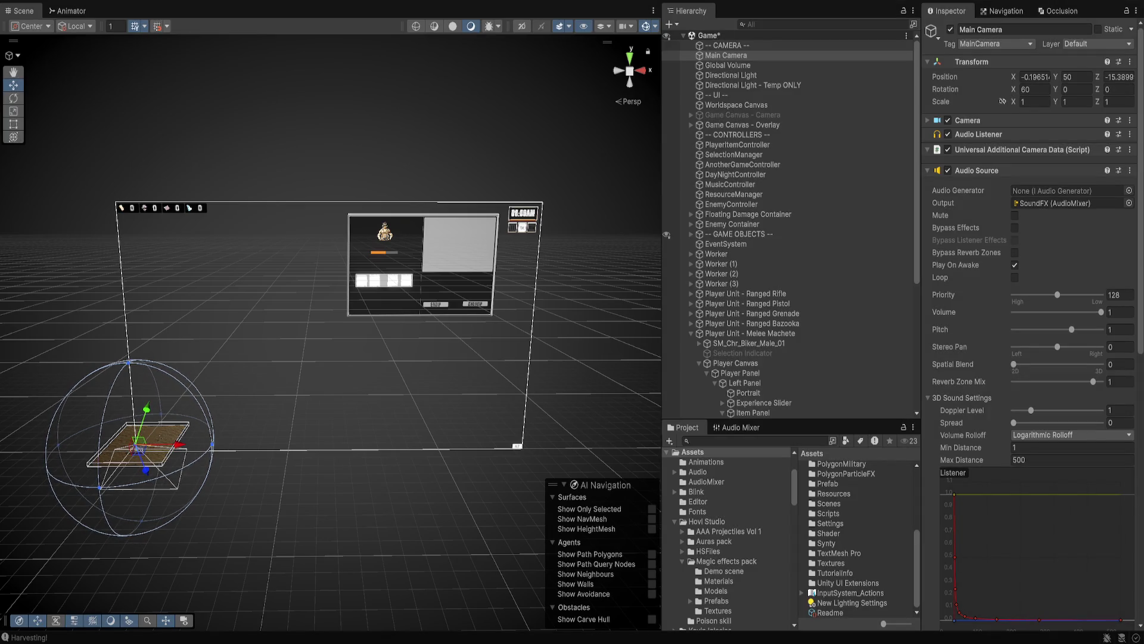
Toggle Play mode off with Ctrl+P.
key("ctrl+p")
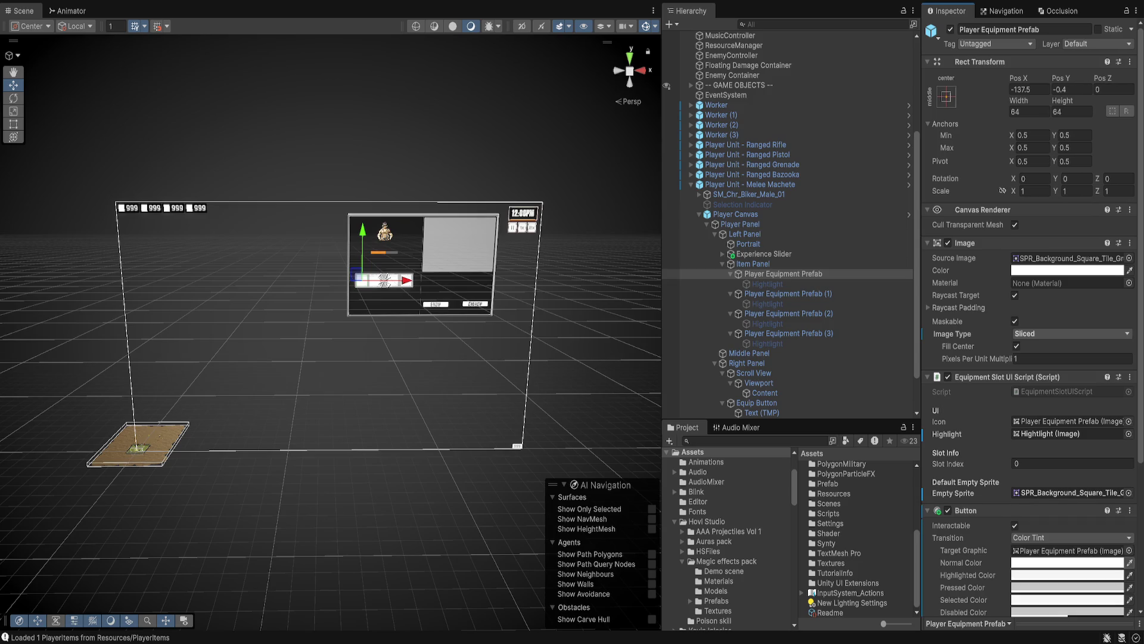
Add an On Click event on the first equipment slot calling EquipmentSlotUIScript.OnClick.
scroll(1031, 322, "down", 5)
left_click(1105, 534)
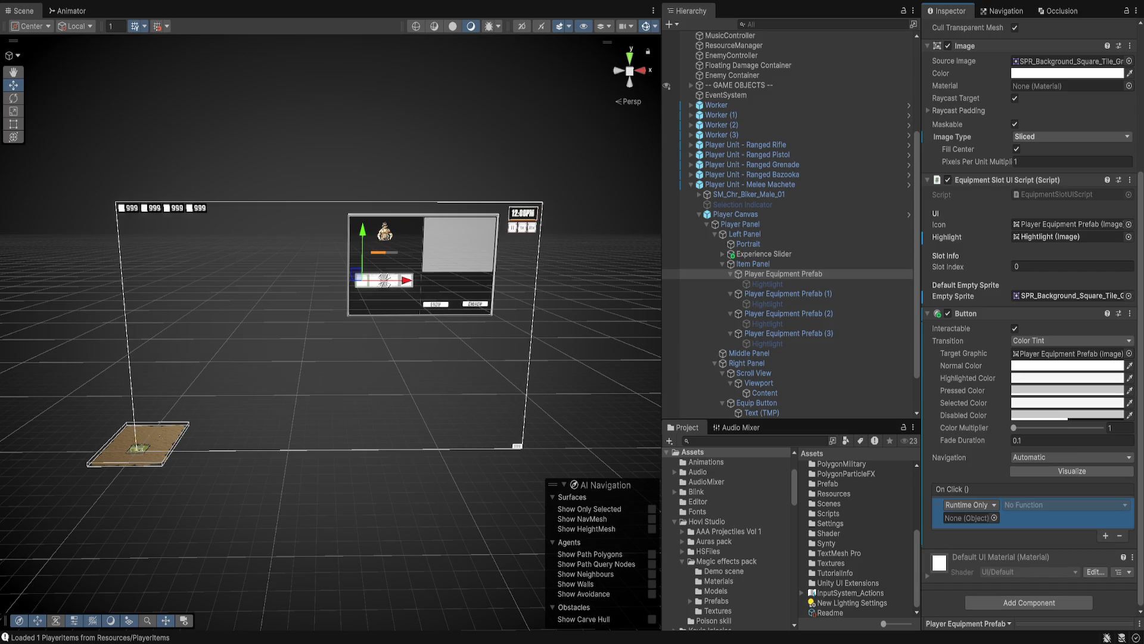
left_click_drag(783, 273, 968, 518)
left_click_drag(983, 180, 969, 518)
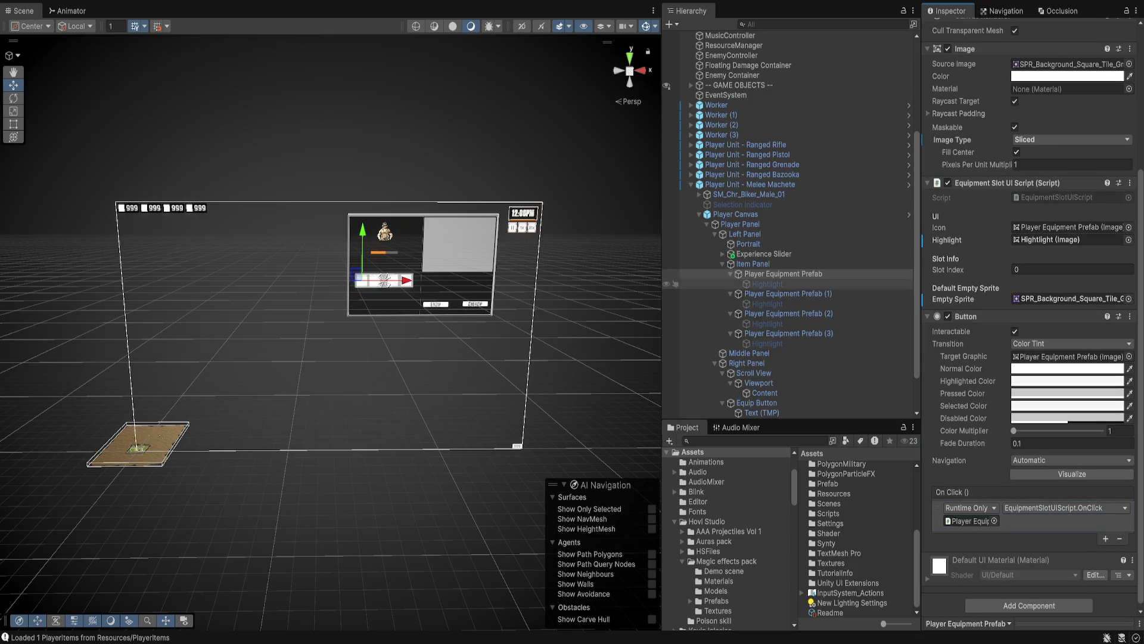
Delete the three old Player Equipment Prefab copies (1)–(3).
left_click(787, 293)
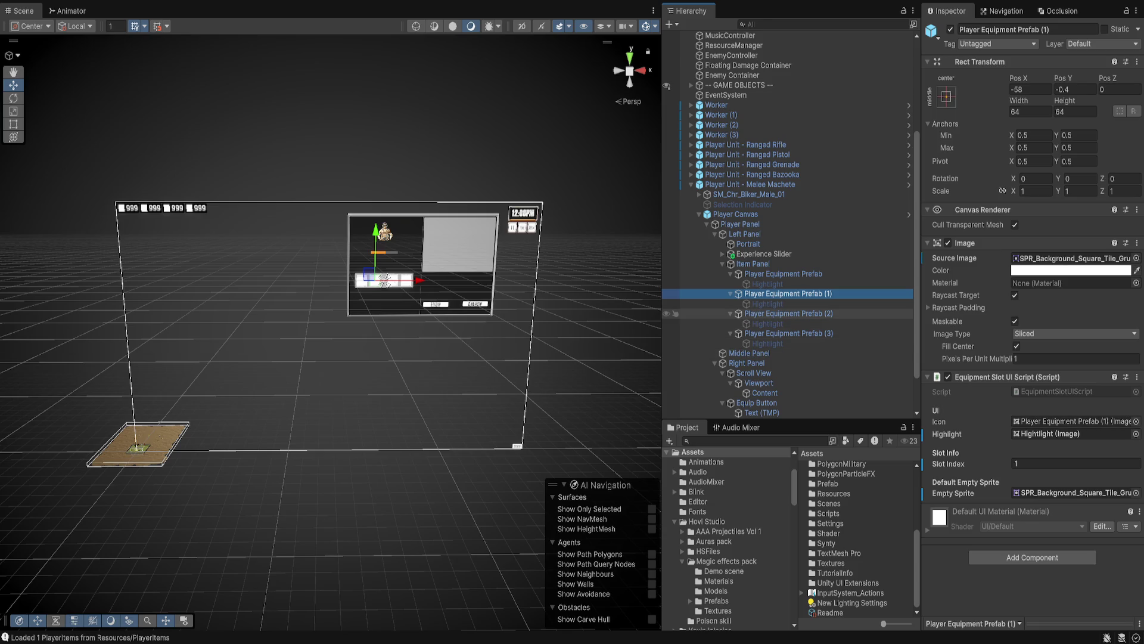
left_click(784, 314, "ctrl")
left_click(788, 333, "ctrl")
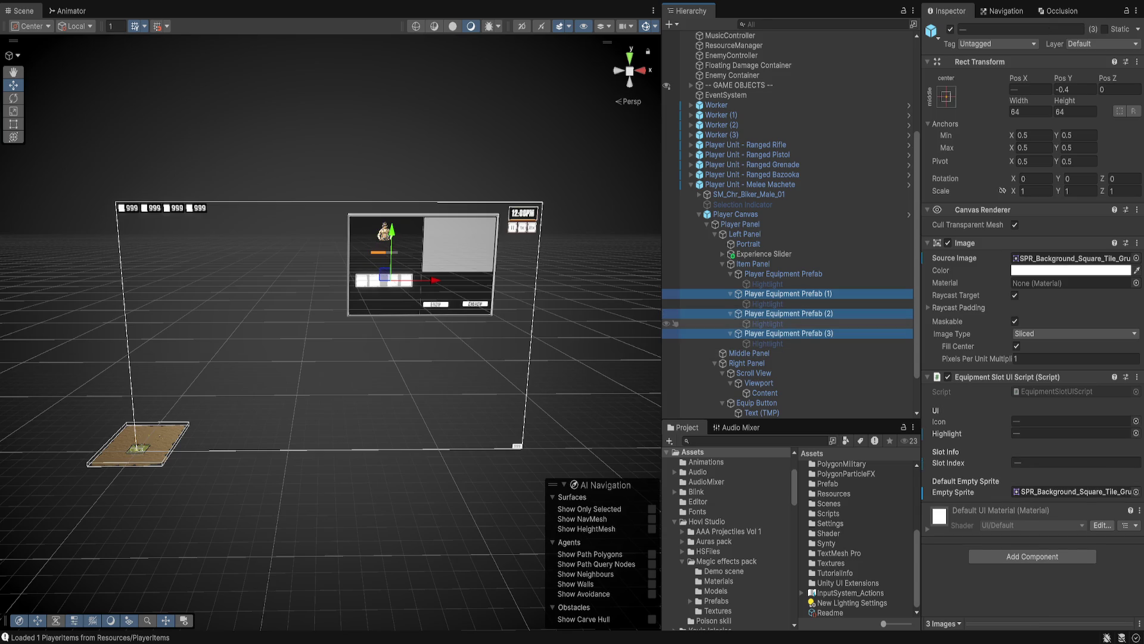
key("Delete")
Duplicate the original Player Equipment Prefab slot three times.
left_click(783, 284)
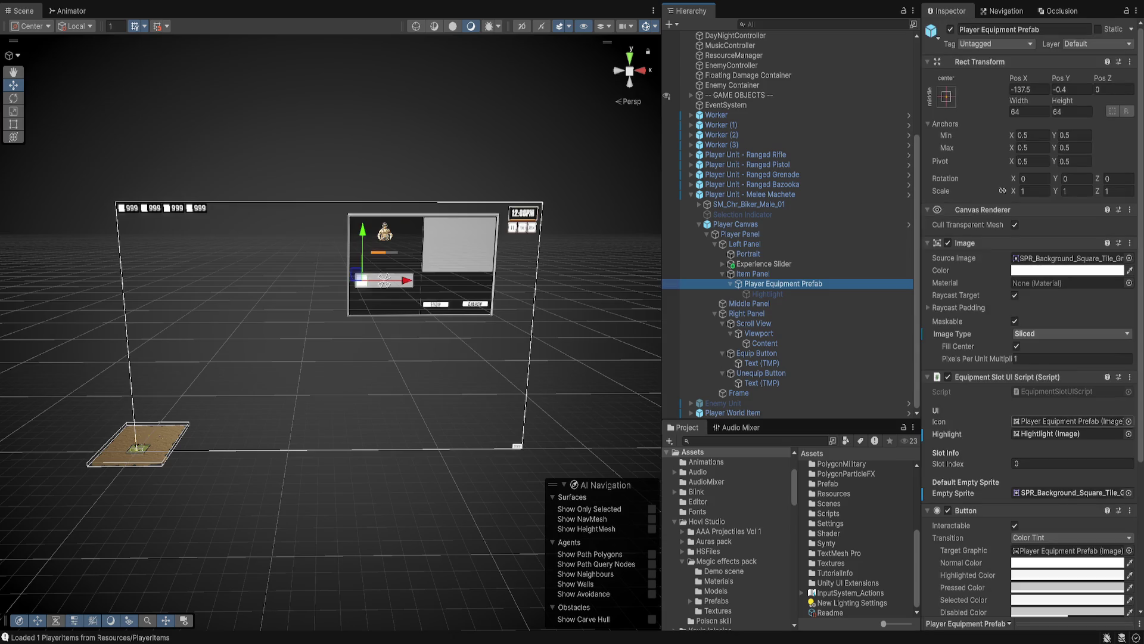
scroll(1031, 297, "down", 5)
key("ctrl+d")
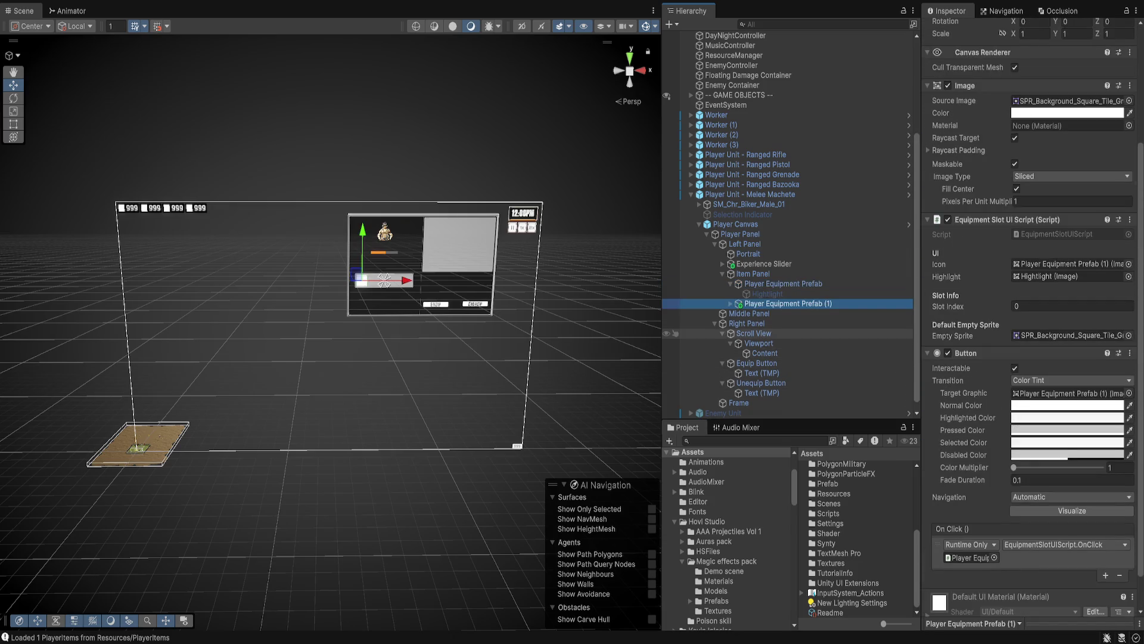
key("ctrl+d")
key("ctrl+d")
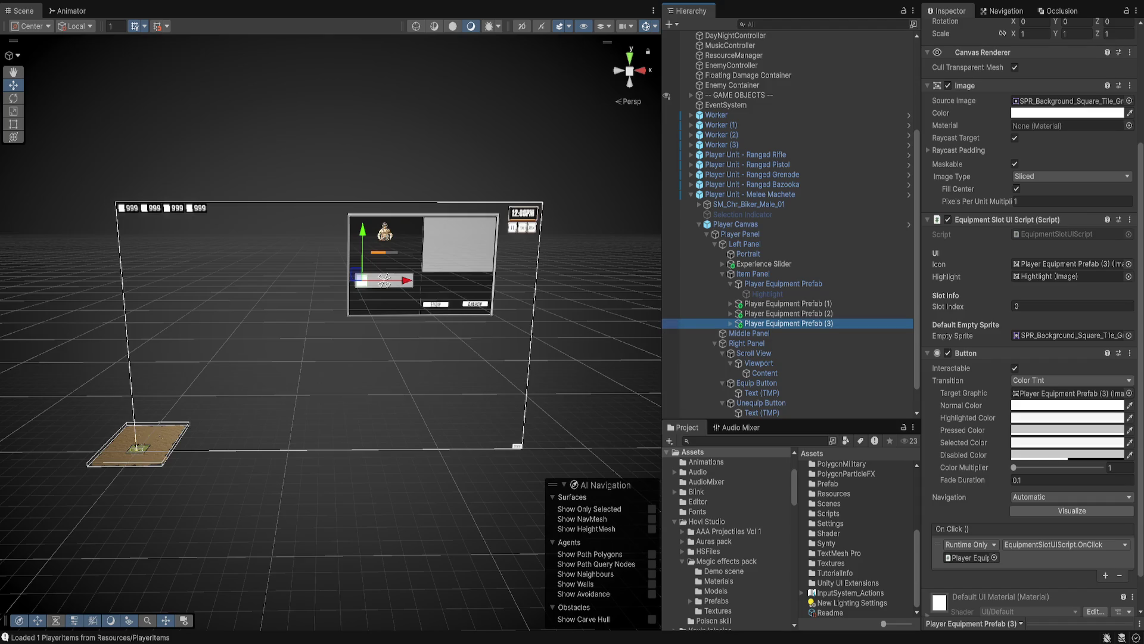
key("f")
scroll(1067, 377, "down", 2)
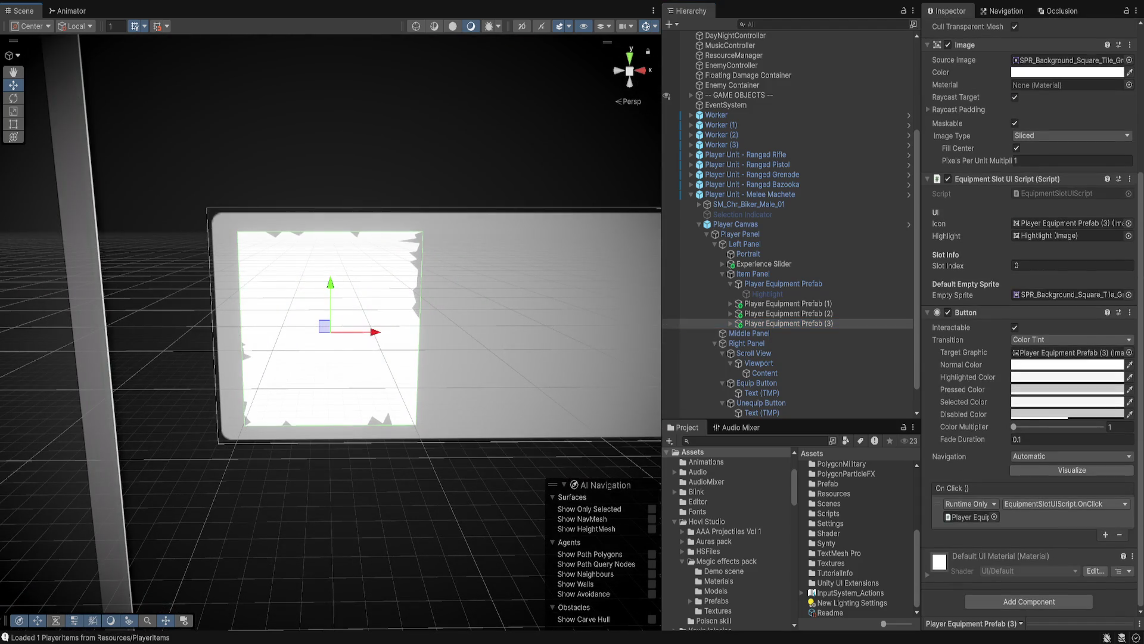
Enter Slot Index 3 on copy (3) and 1 on copy (1), then expand the copies.
scroll(1033, 322, "up", 5)
left_click(1072, 463)
type("3")
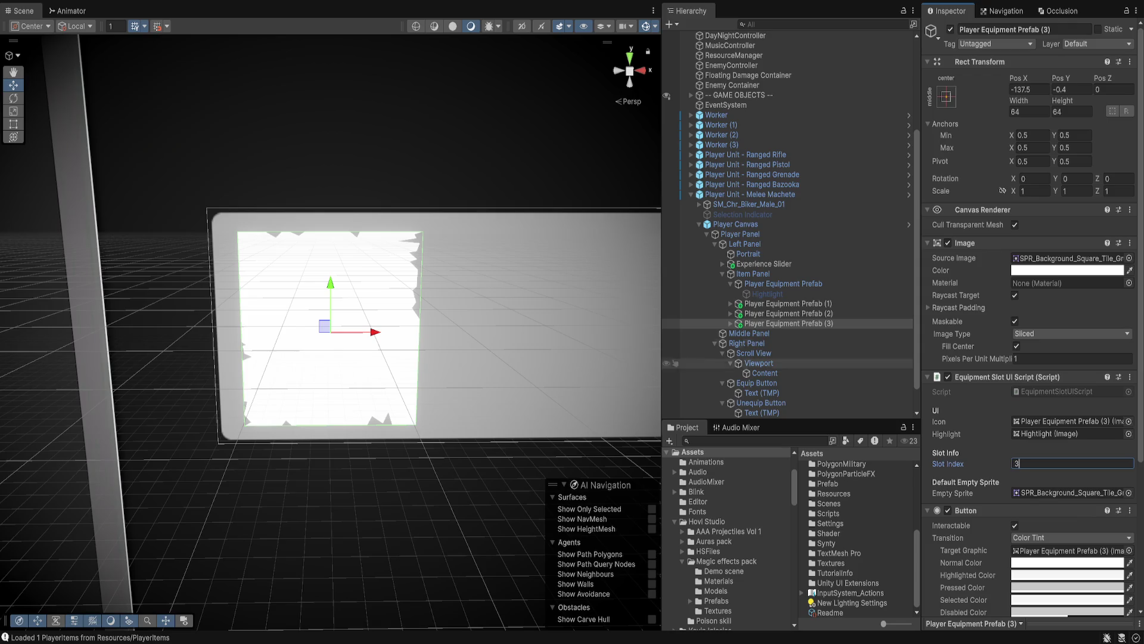
left_click(788, 313)
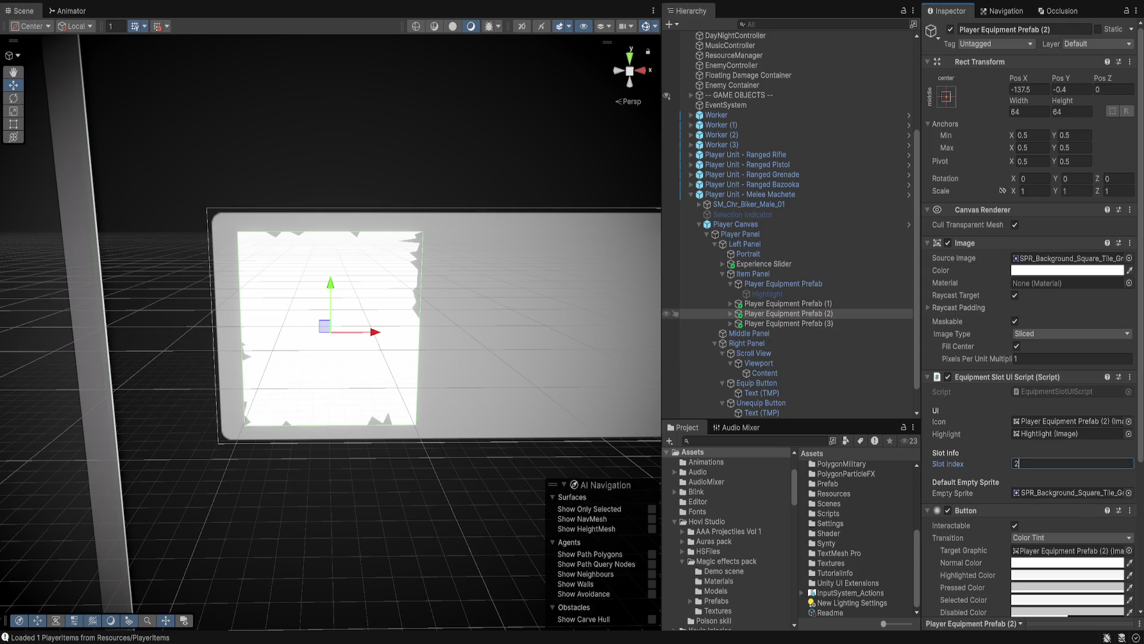
left_click(788, 304)
left_click(1073, 463)
type("1")
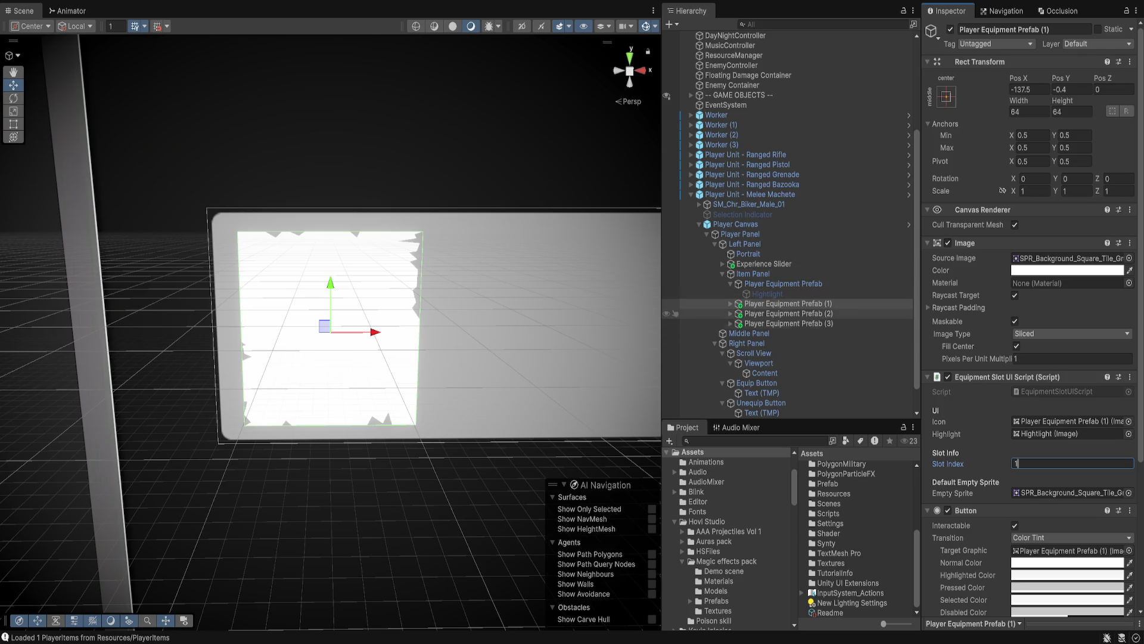
left_click(789, 323)
left_click(775, 304, "shift")
key("Right")
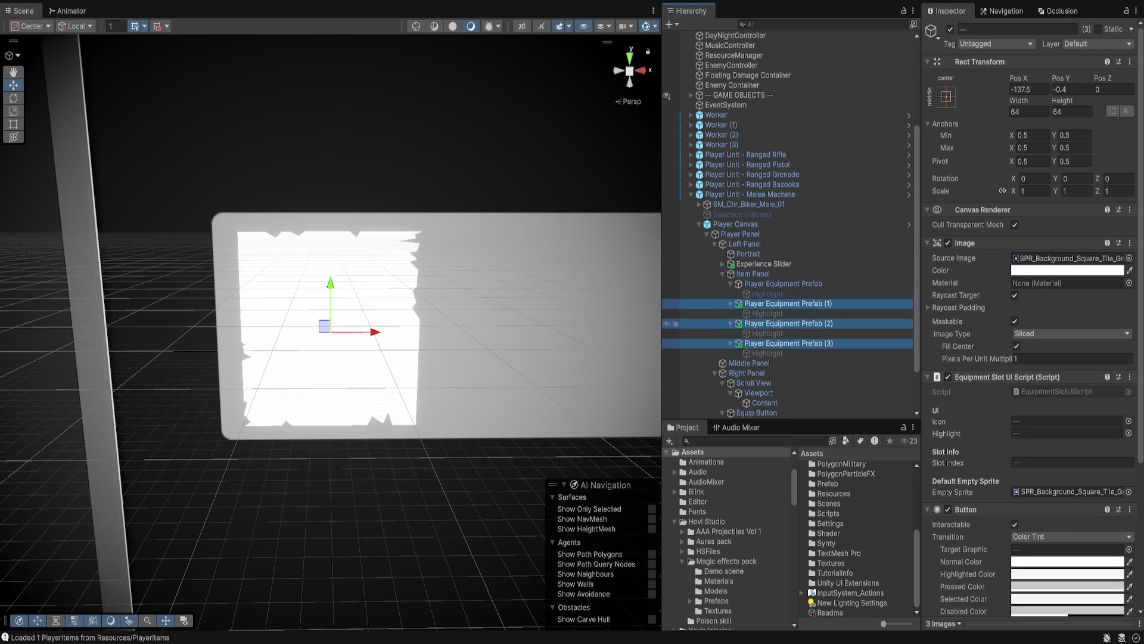
Position Player Equipment Prefab (2) at Pos X 48.4, undoing stray moves of the other slots.
left_click(782, 343)
scroll(320, 356, "down", 3)
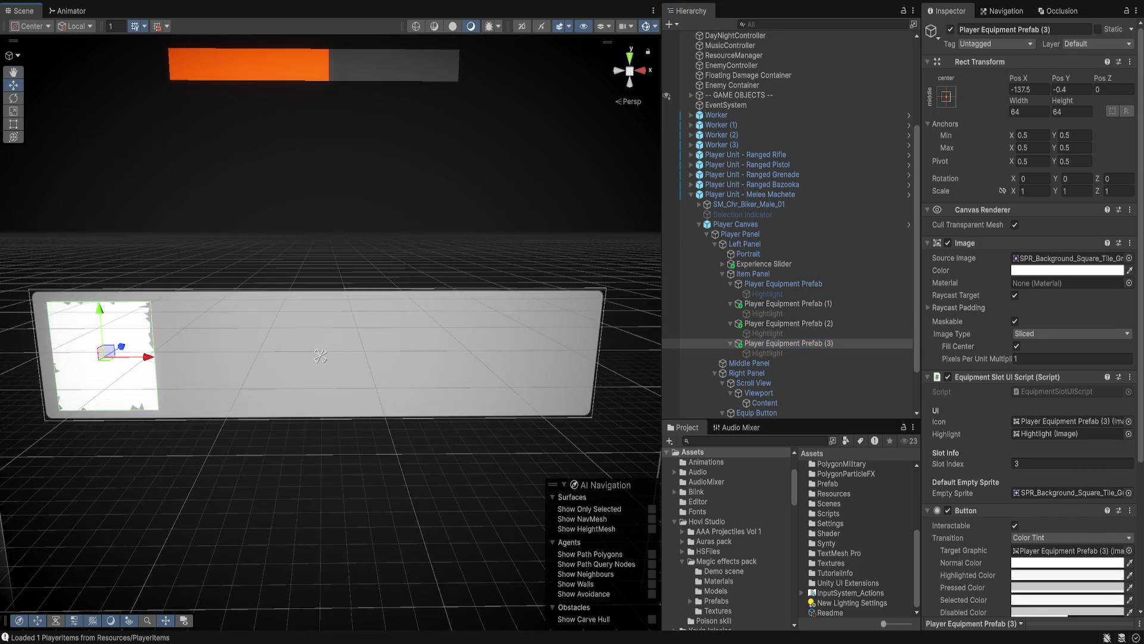
scroll(320, 356, "down", 3)
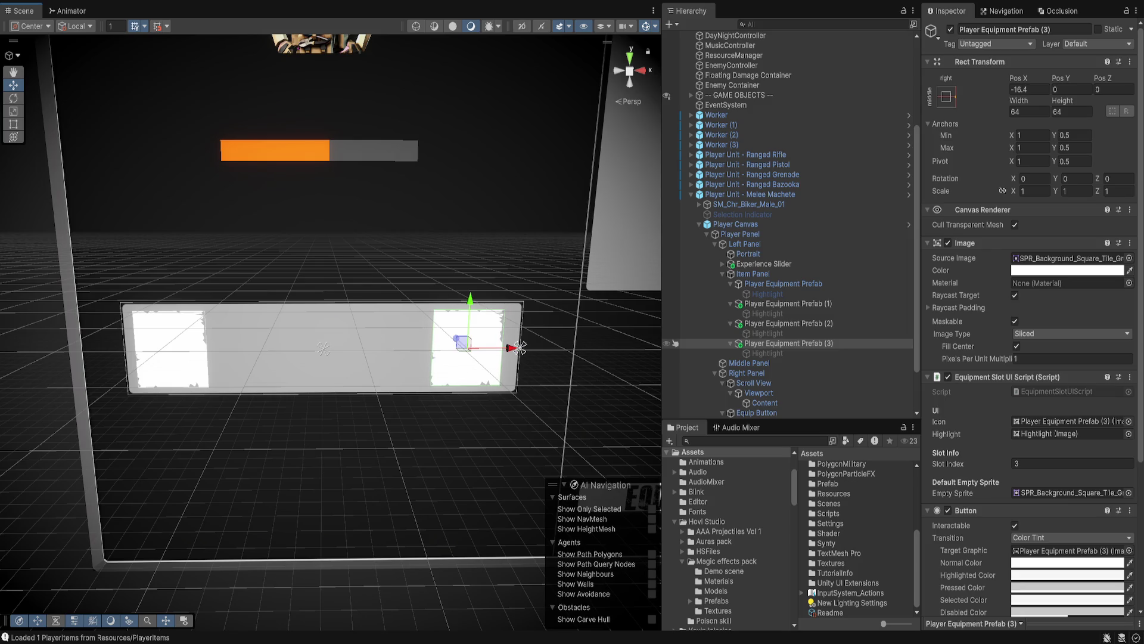
left_click(786, 303)
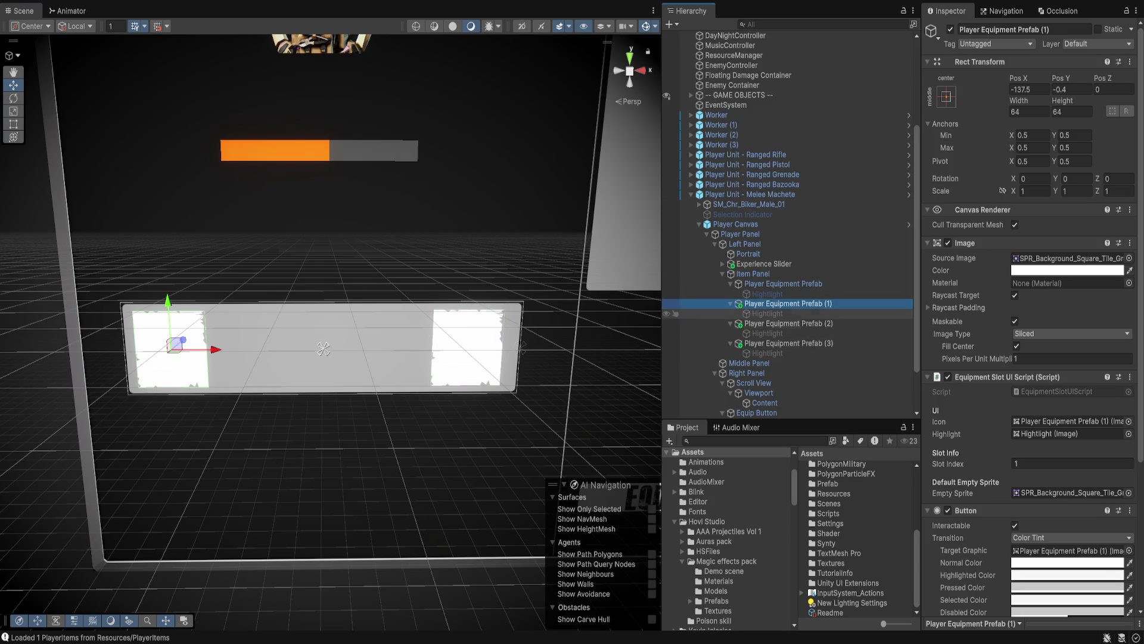
left_click(324, 349, "shift")
key("ctrl+z")
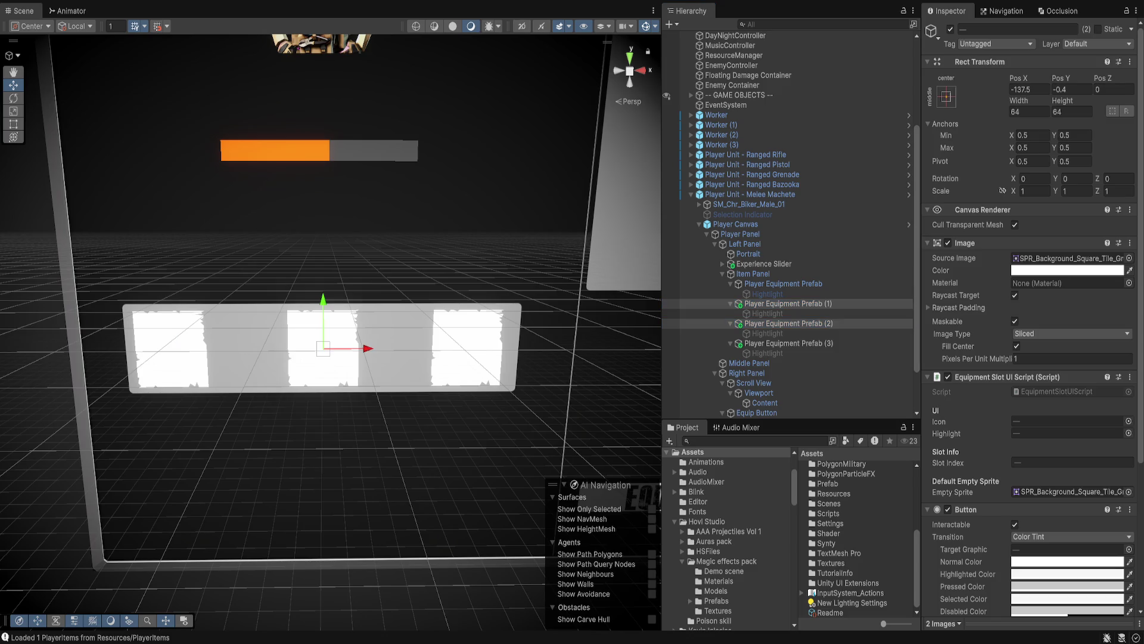
left_click(324, 349)
left_click_drag(365, 348, 324, 350)
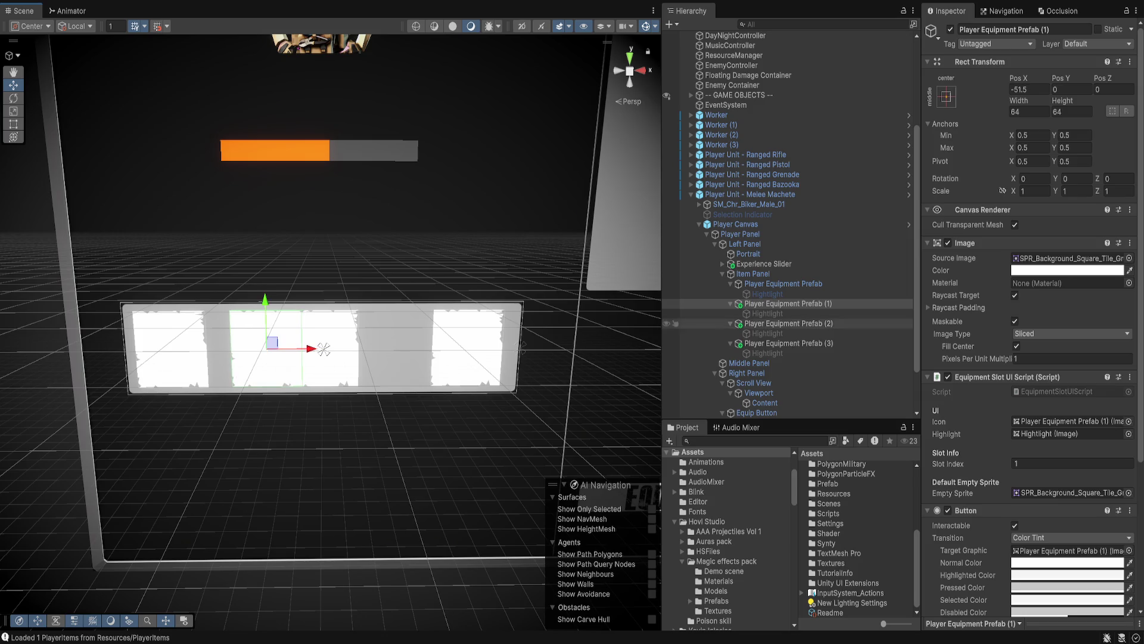
left_click(324, 349)
key("ctrl+z")
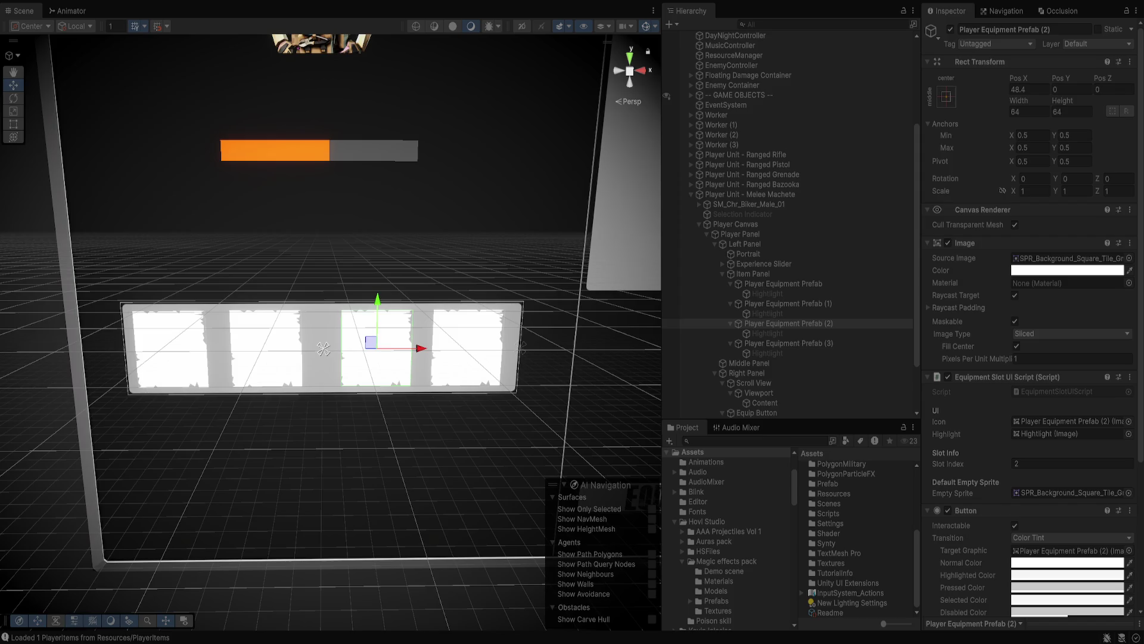
scroll(671, 284, "down", 1)
scroll(1031, 382, "down", 4)
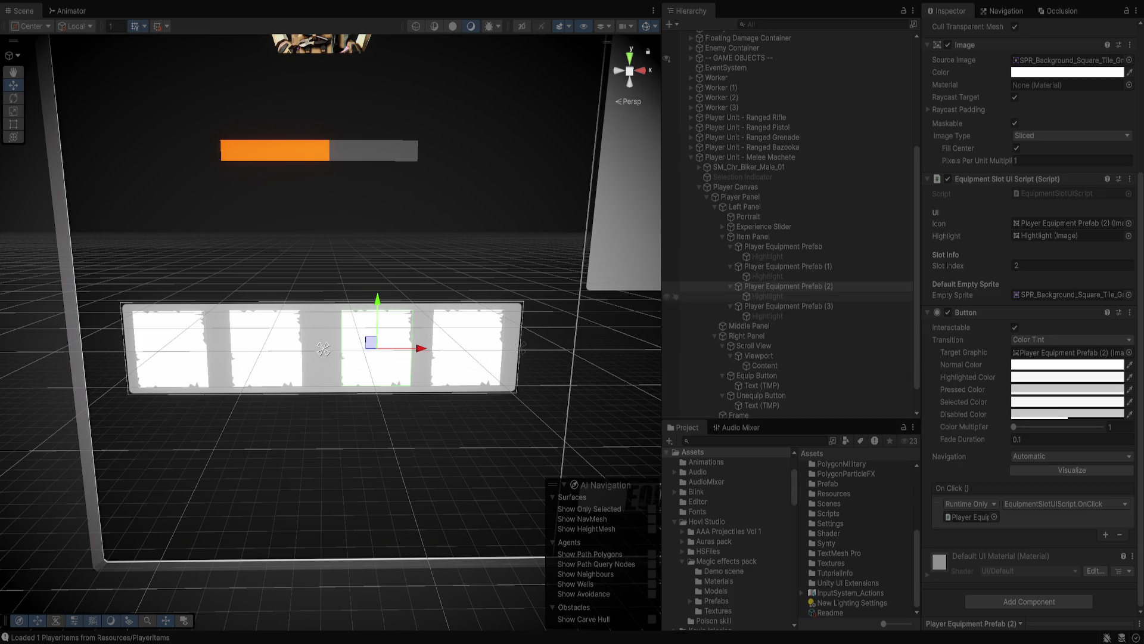
Select the first Player Equipment Prefab and confirm the console logs 'Clicked slot Index 0'.
left_click(667, 245)
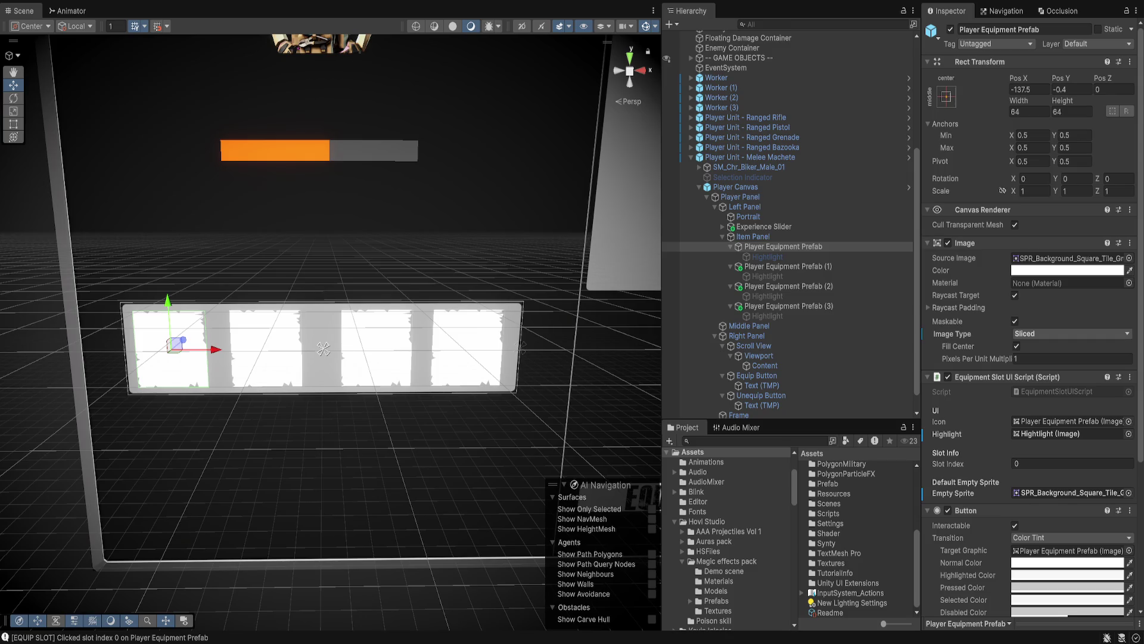
scroll(786, 254, "down", 1)
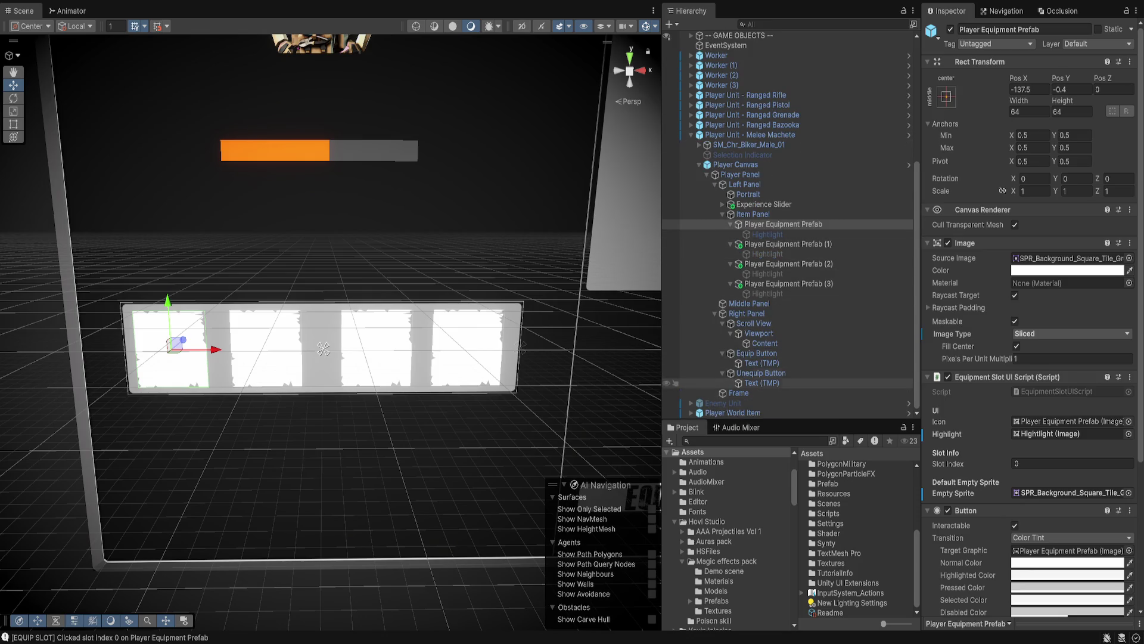
Drag Player Inventory Prefab from Assets/Prefab/UI onto Right Panel's scroll view Content and frame it.
left_click(746, 313)
left_click(764, 343)
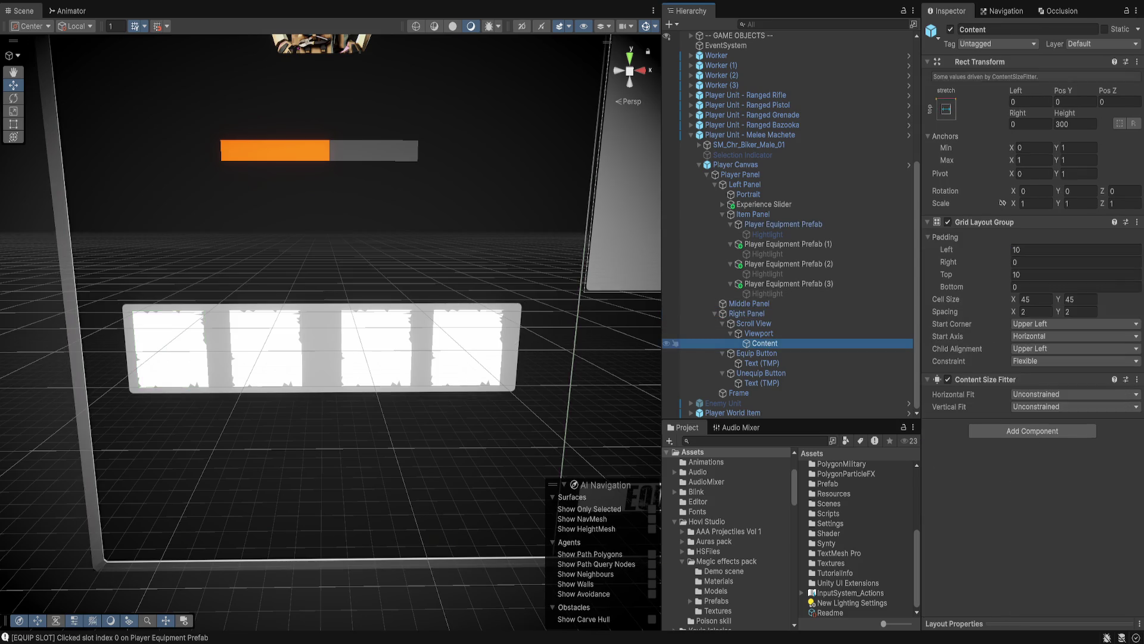
scroll(727, 536, "down", 8)
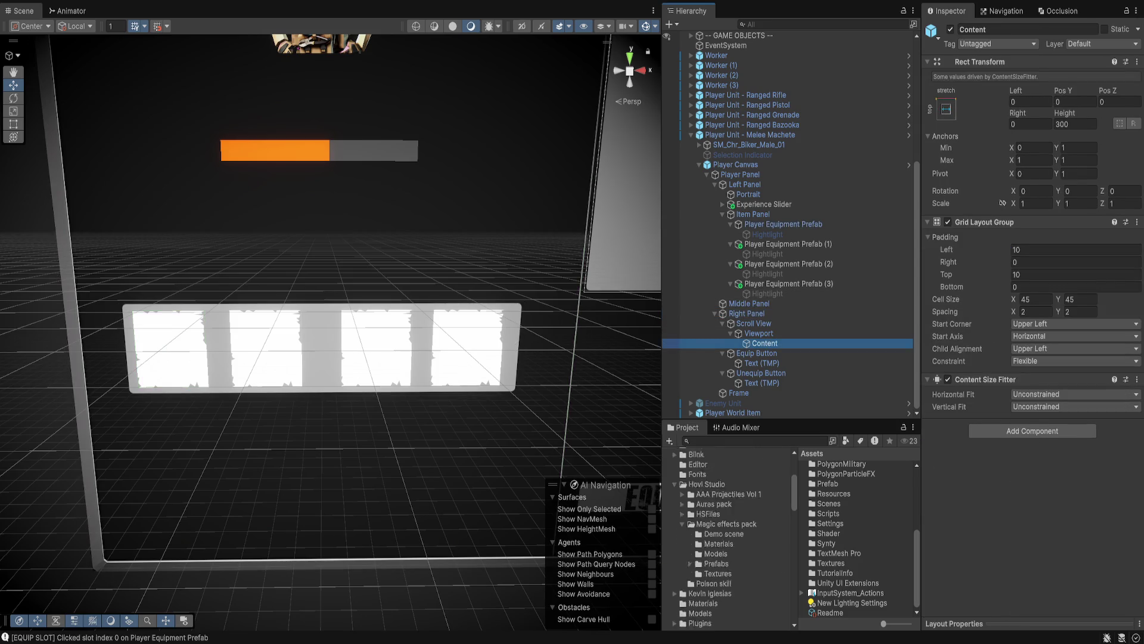
left_click(700, 501)
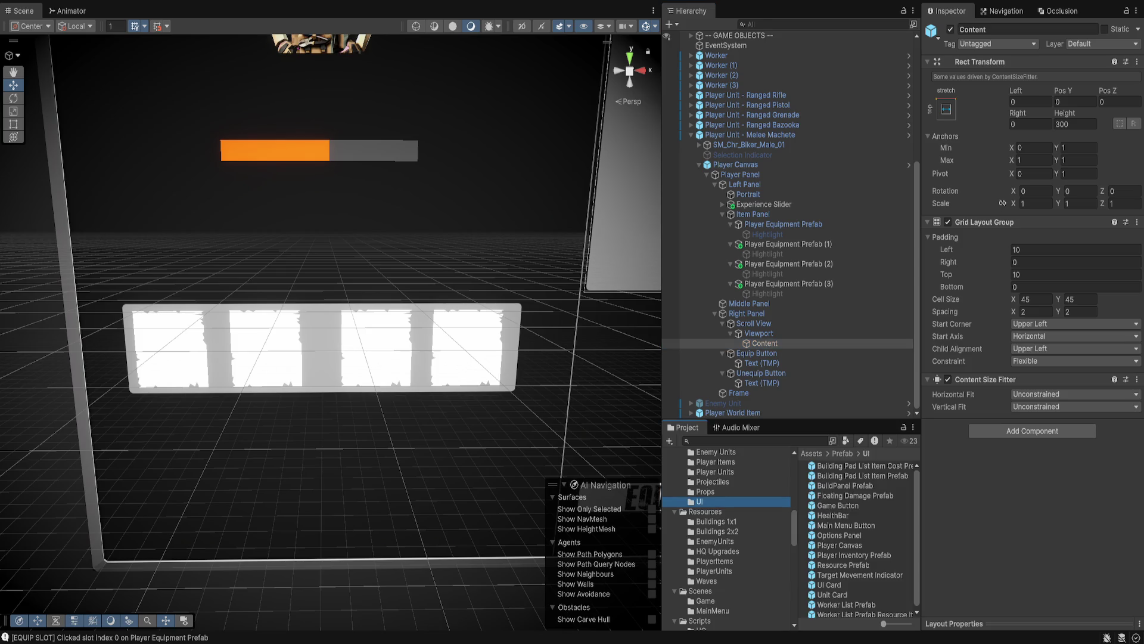
scroll(858, 540, "down", 1)
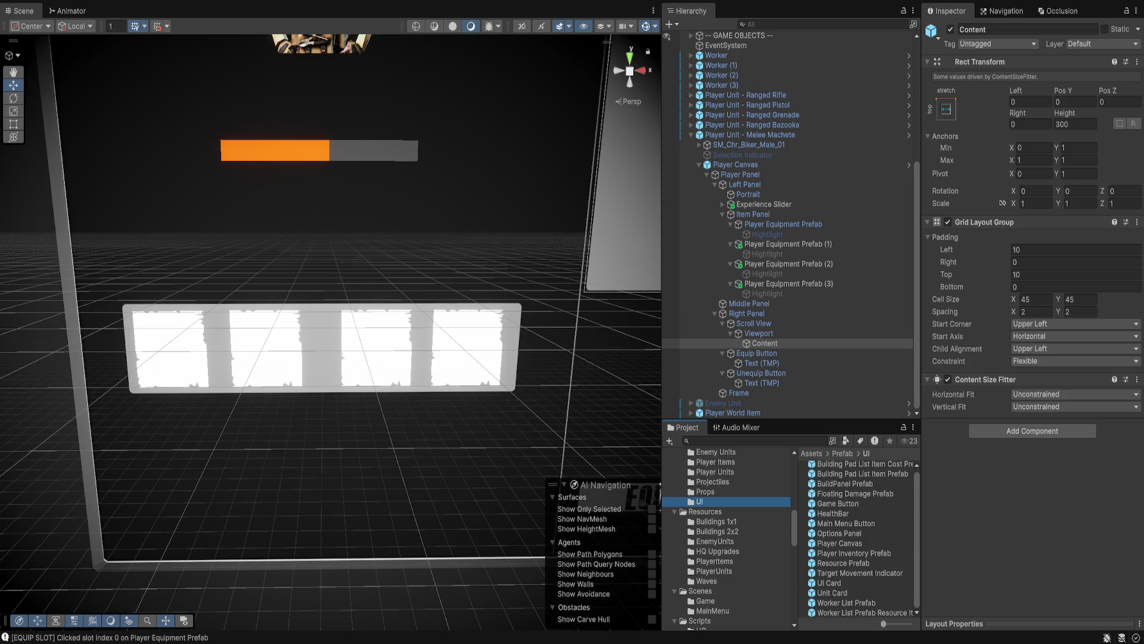
left_click_drag(921, 238, 938, 239)
left_click(764, 343)
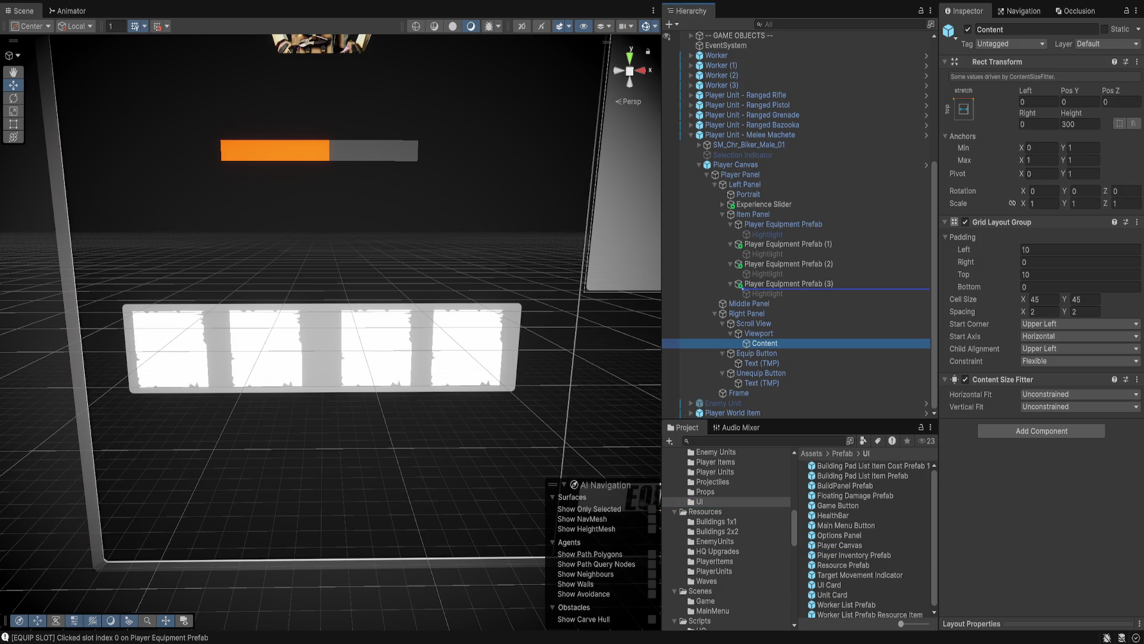
left_click_drag(765, 343, 765, 343)
key("f")
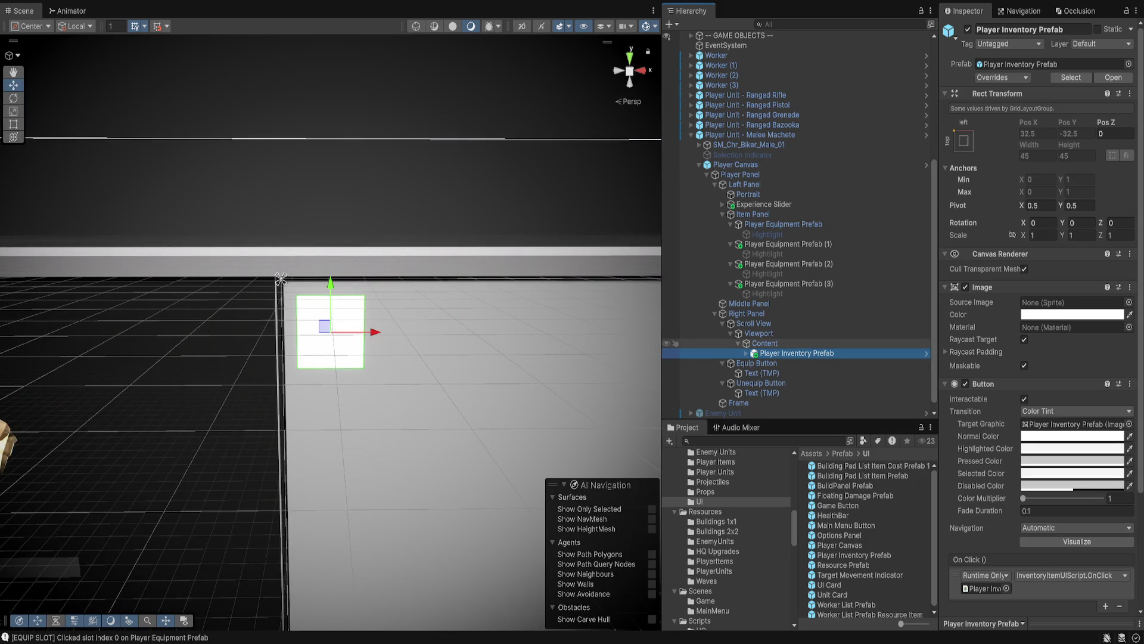
Duplicate the Player Inventory Prefab with Ctrl+D repeatedly, creating copies up to (53).
key("ctrl+d")
key("ctrl+d")
key("ctrl+d")
key("ctrl+d")
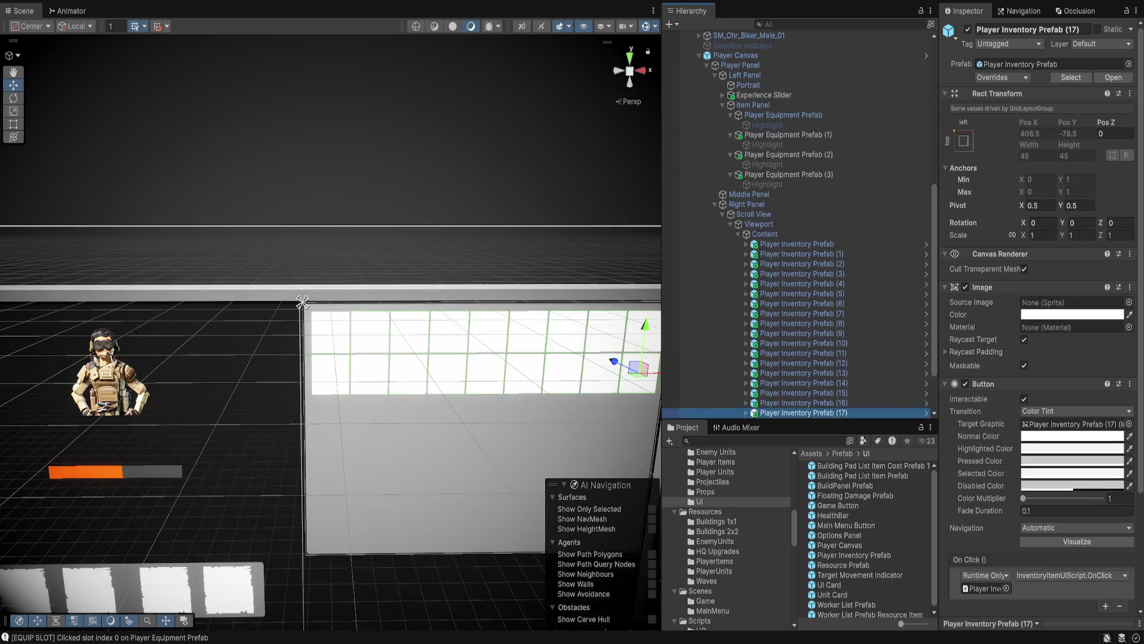
scroll(798, 373, "down", 3)
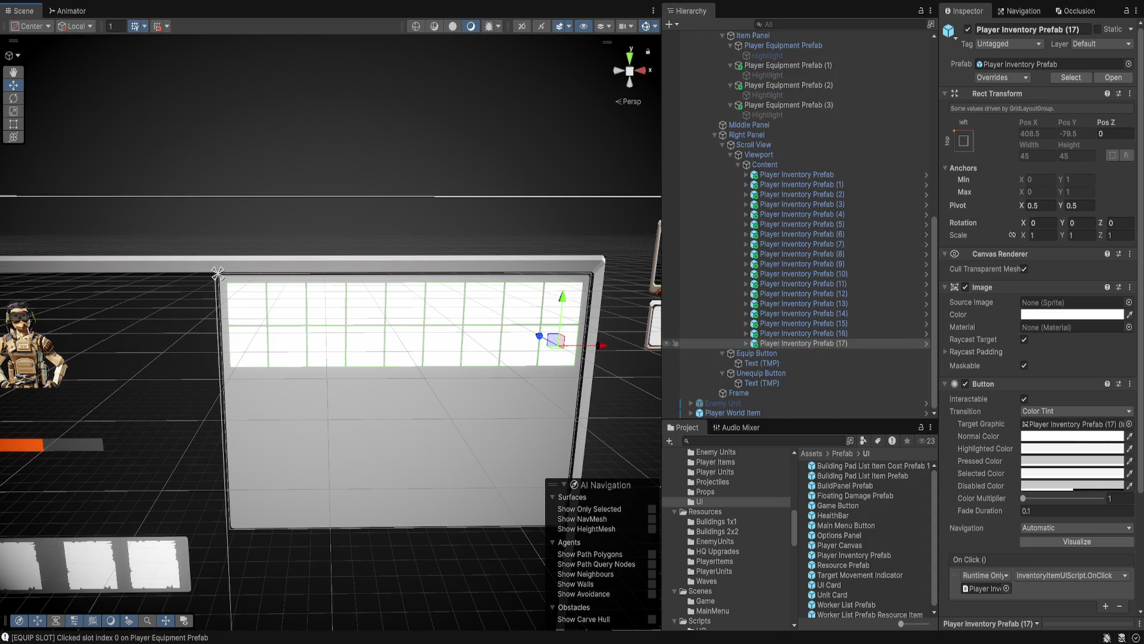
key("ctrl+d")
key("ctrl+d")
key("ctrl+d")
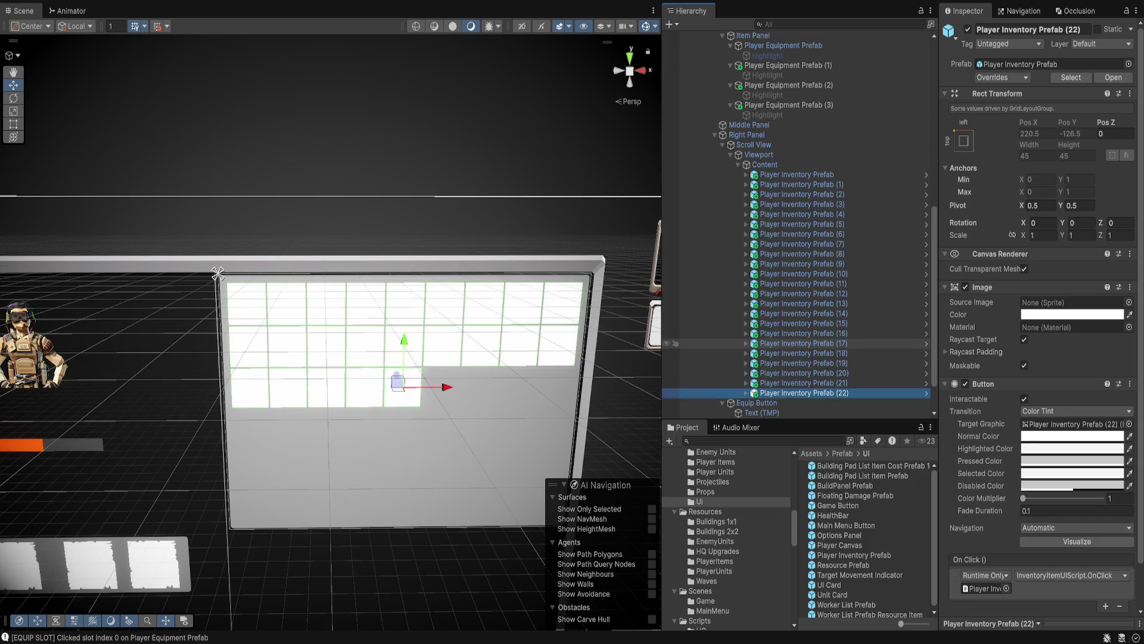
key("ctrl+d")
key("ctrl+d")
key("ctrl+d")
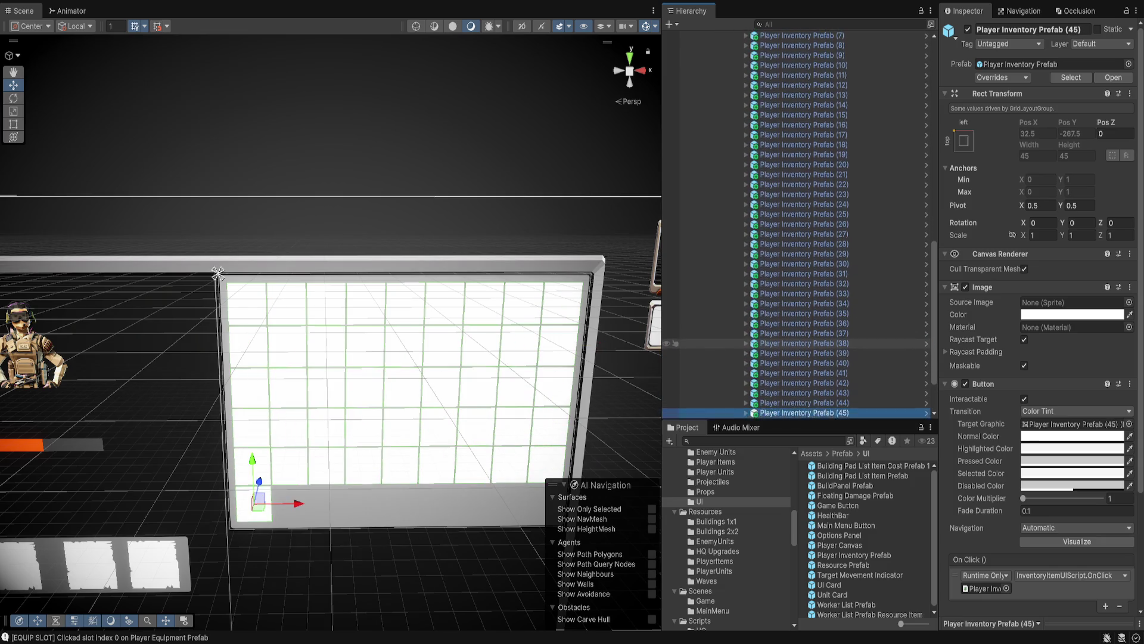
key("ctrl+d")
key("ctrl+d")
key("ctrl+d")
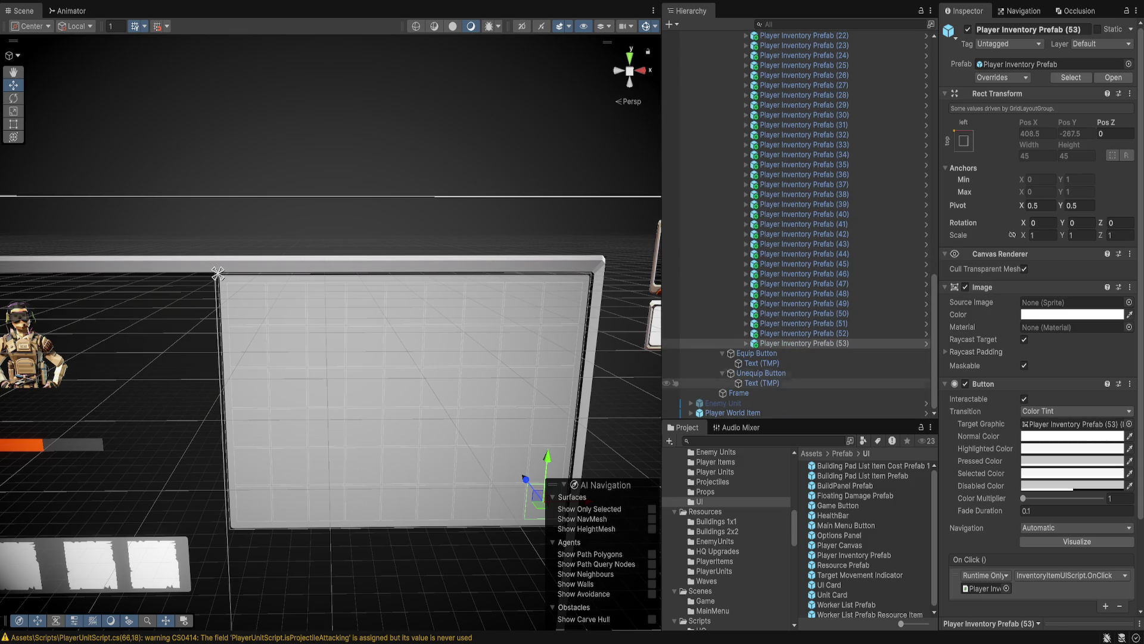
Select the range of Player Inventory Prefab copies, starting from the first item button.
scroll(799, 328, "up", 5)
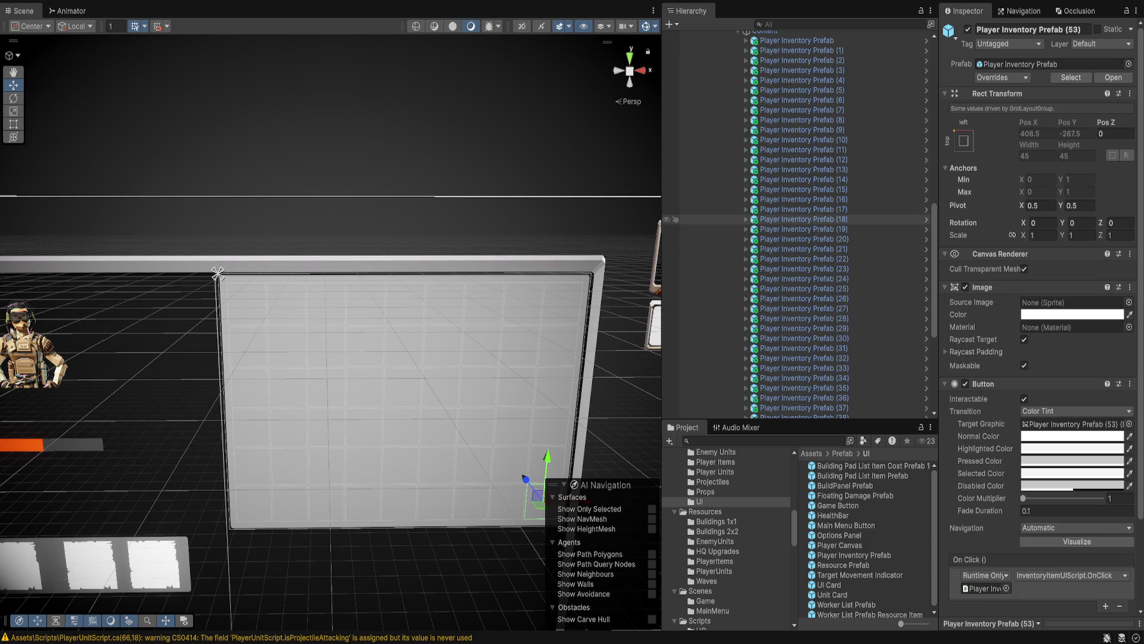
scroll(798, 331, "up", 10)
left_click(798, 338)
scroll(799, 340, "down", 8)
scroll(799, 343, "down", 5)
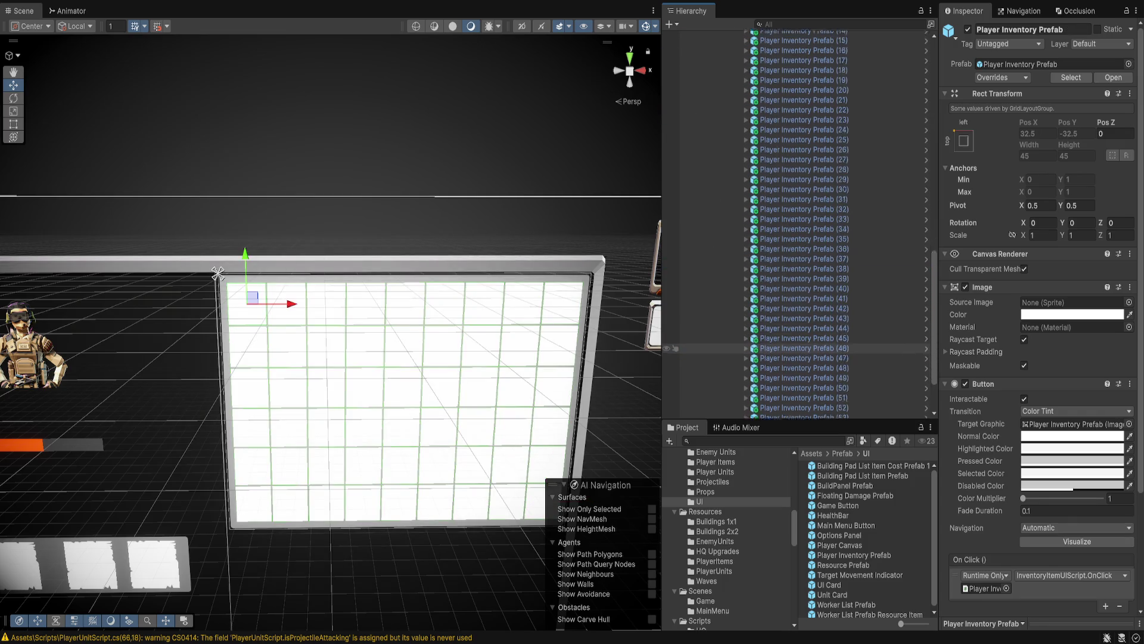
left_click(799, 343, "shift")
Delete the selected inventory item buttons and inspect the first equipment slot at Slot Index 0.
key("Delete")
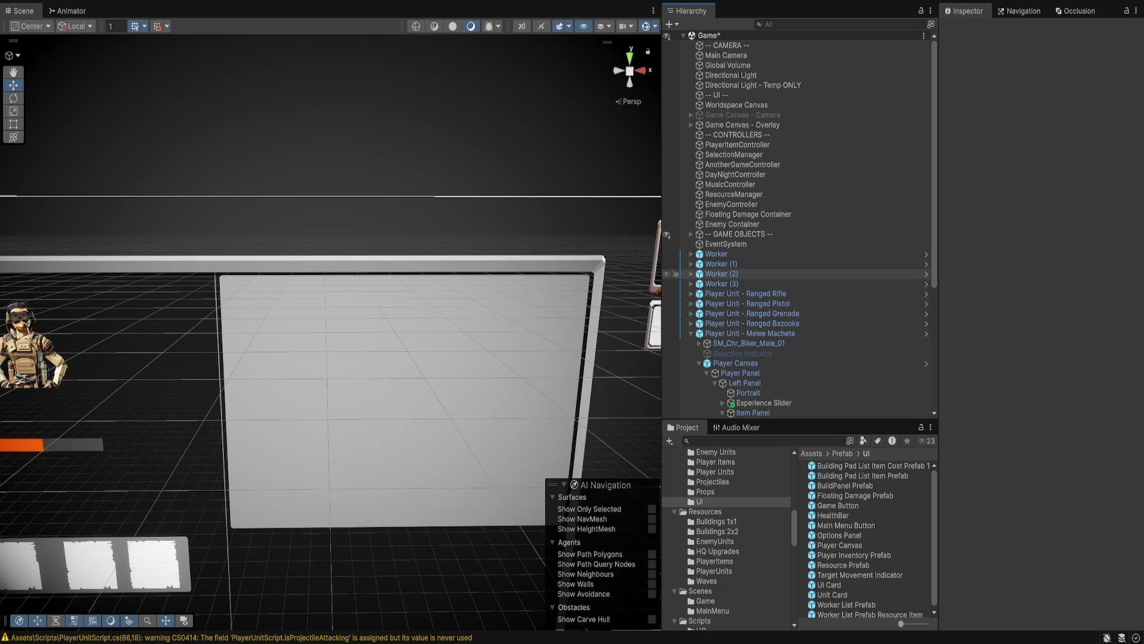
scroll(775, 298, "down", 5)
left_click(775, 310)
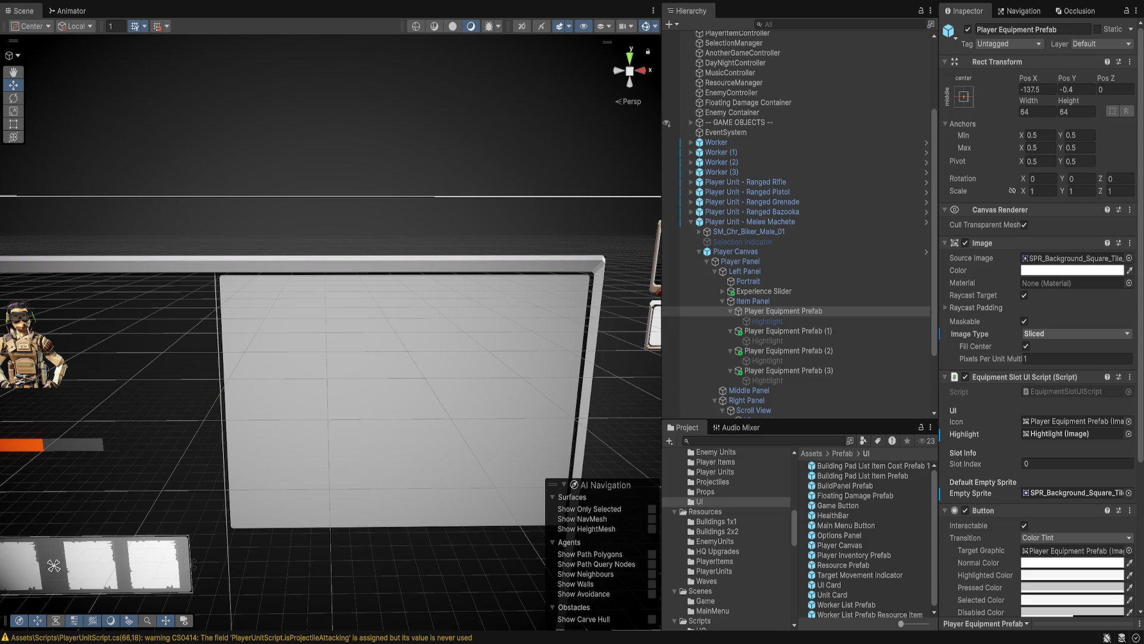
Select Player Panel to view its inventory controller and try entering Play mode.
left_click(783, 312)
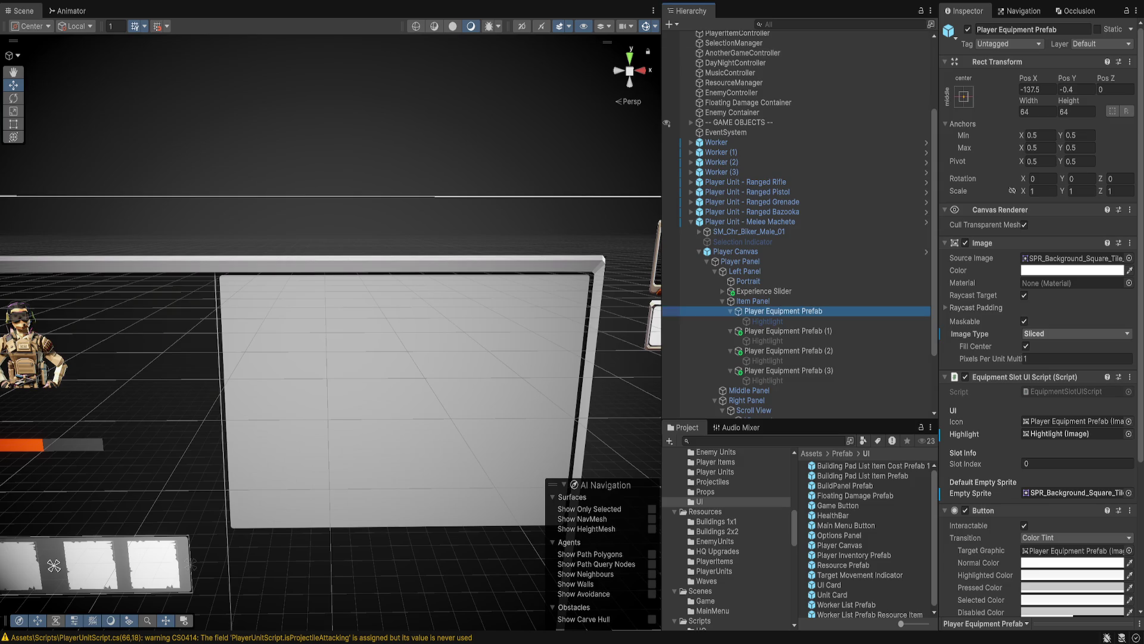
scroll(793, 250, "down", 3)
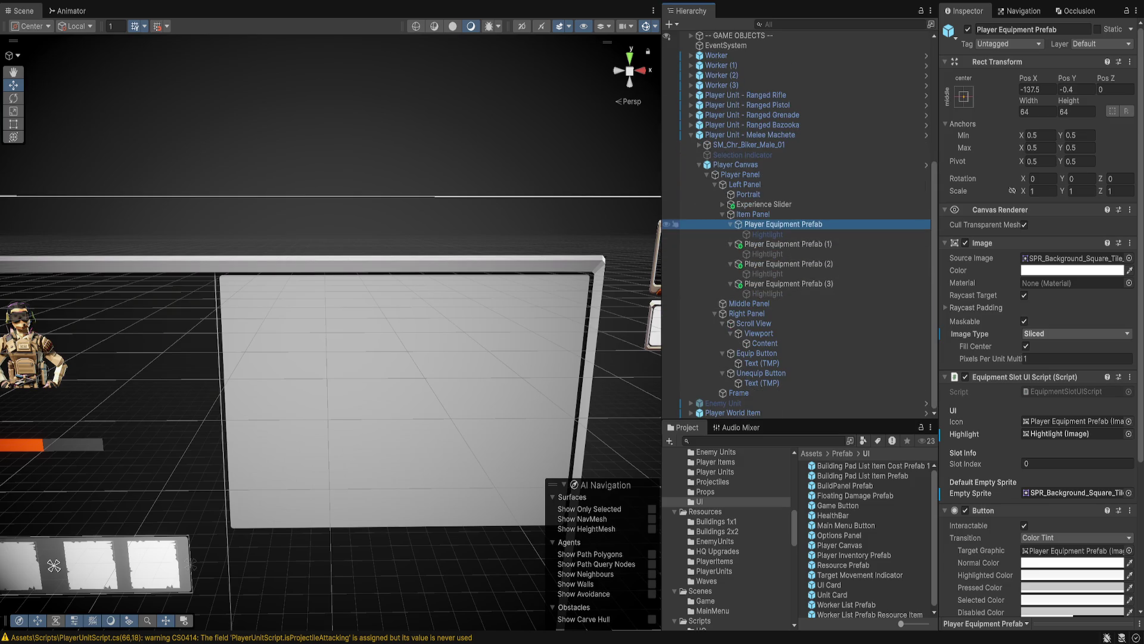
left_click(739, 175)
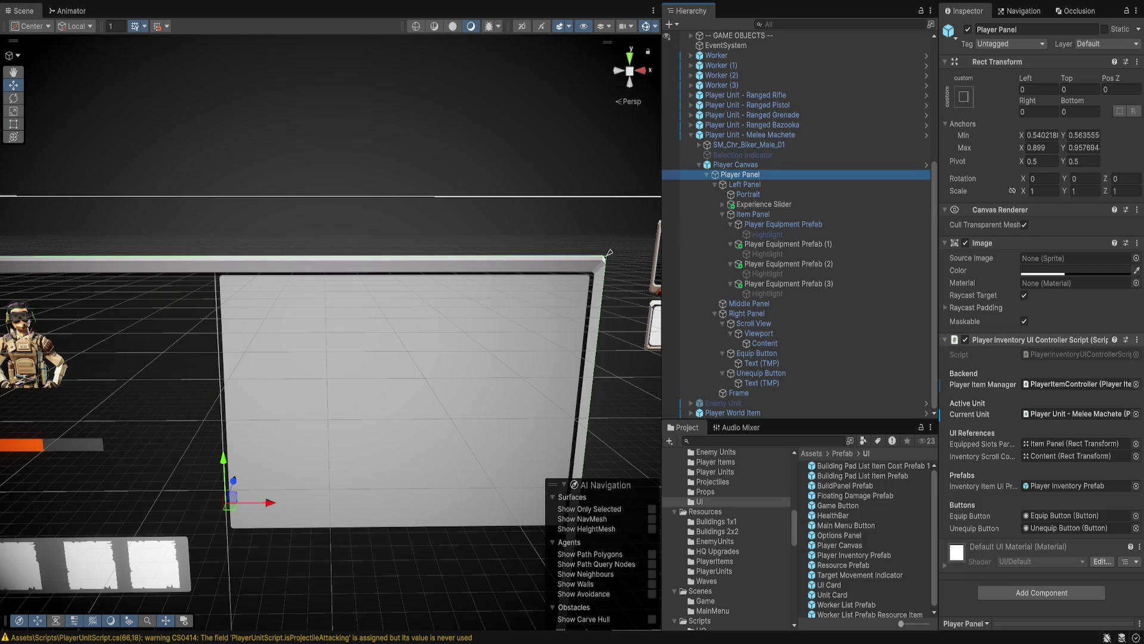
key("ctrl+p")
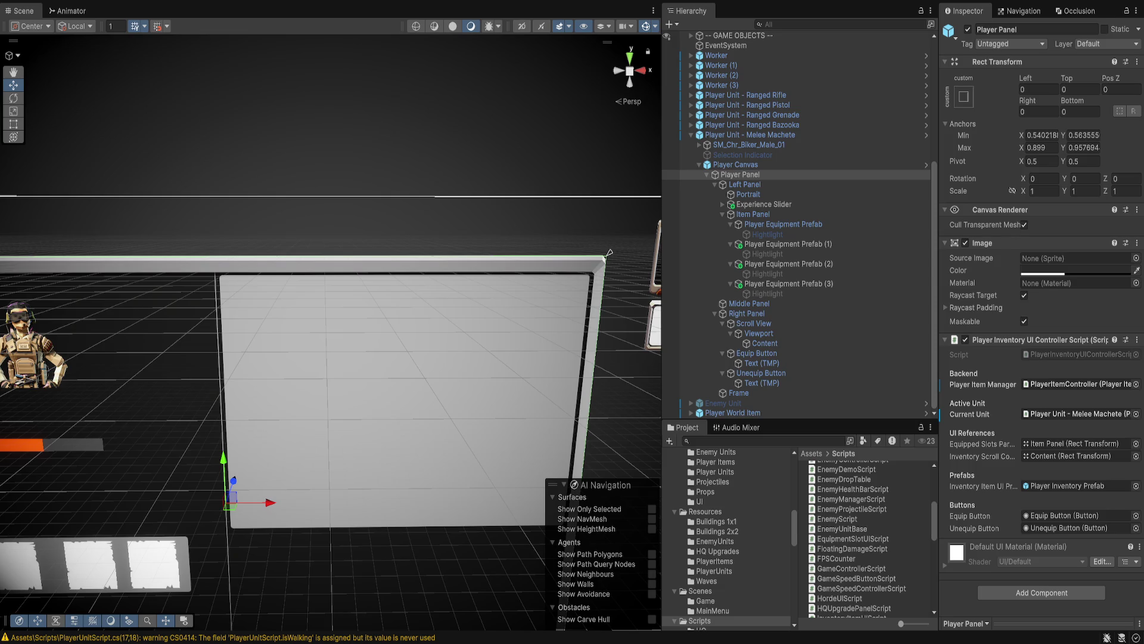
Review the EnemyProjectileScript and PlayerUnitScript sources, then return to the Player Panel.
left_click(852, 509)
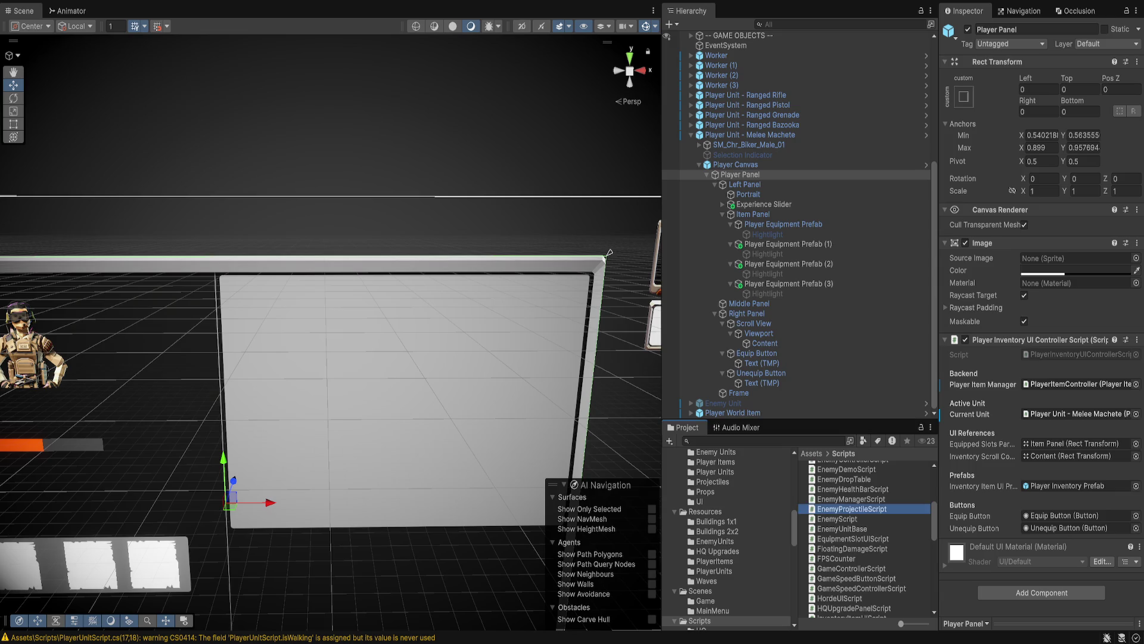
scroll(861, 539, "down", 10)
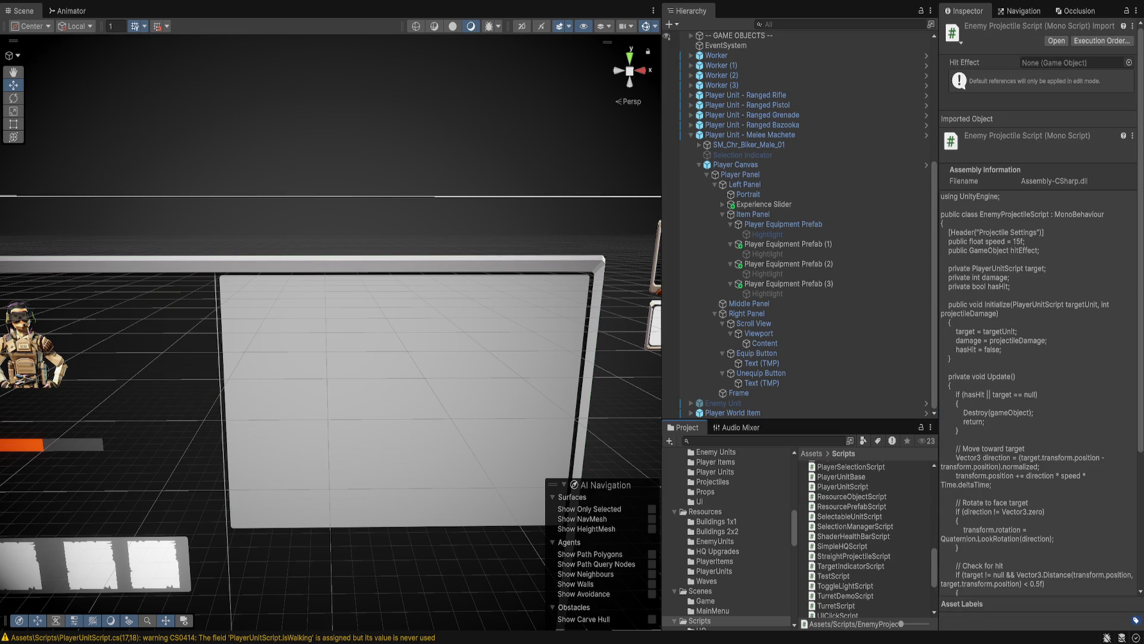
scroll(866, 539, "up", 3)
left_click(842, 560)
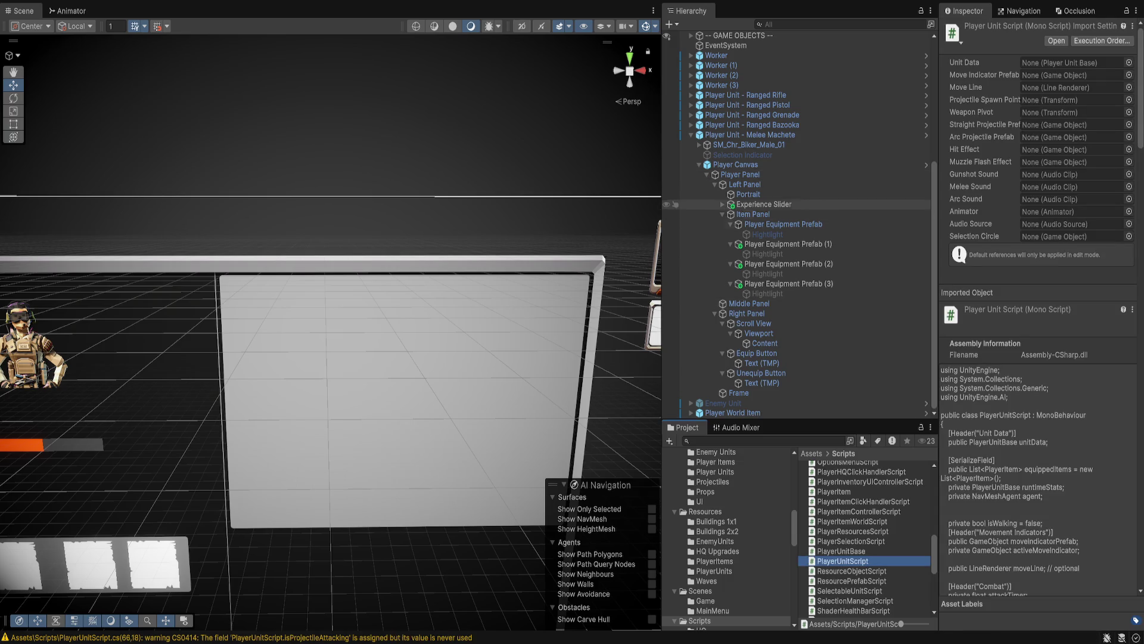
left_click(740, 174)
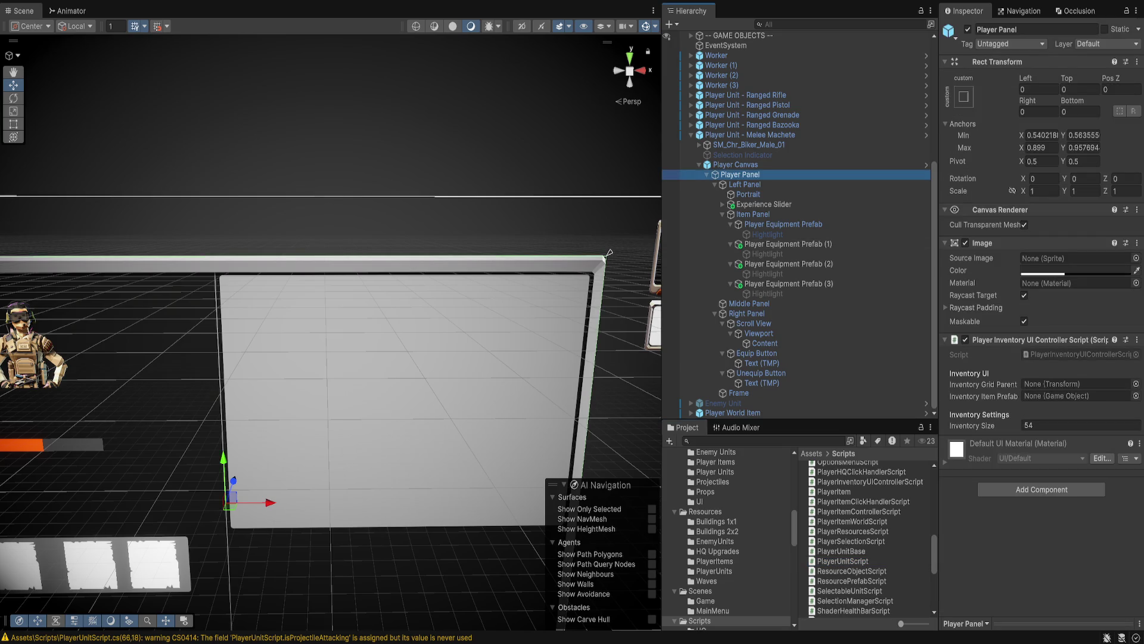
Add an On Click () entry to the Equip Button with Player Panel as its object.
left_click(608, 253)
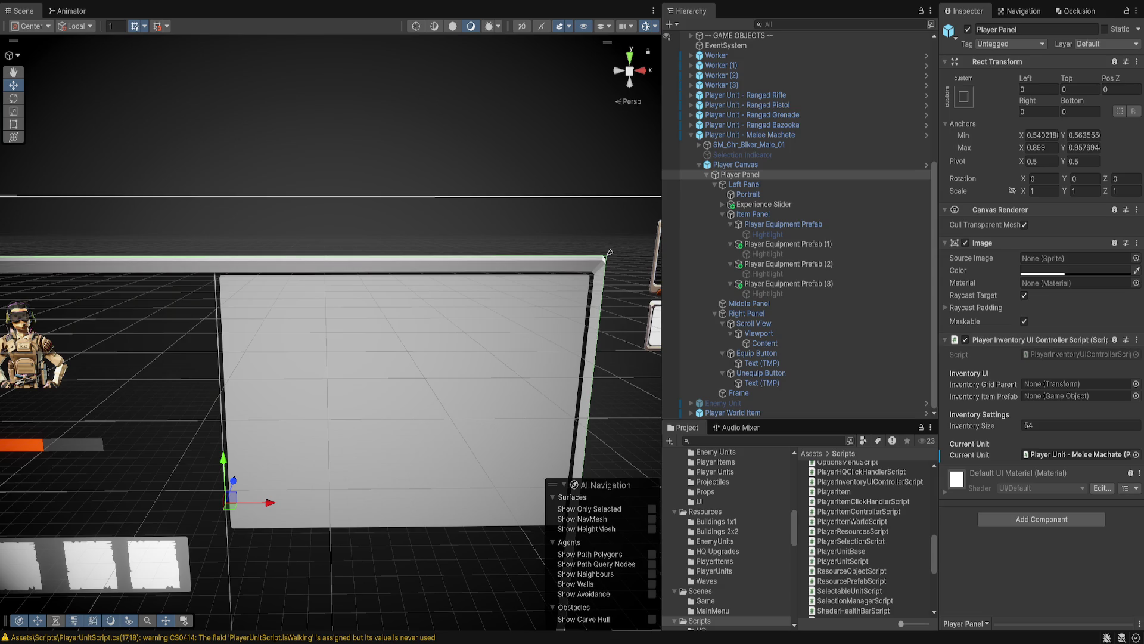
left_click(755, 352)
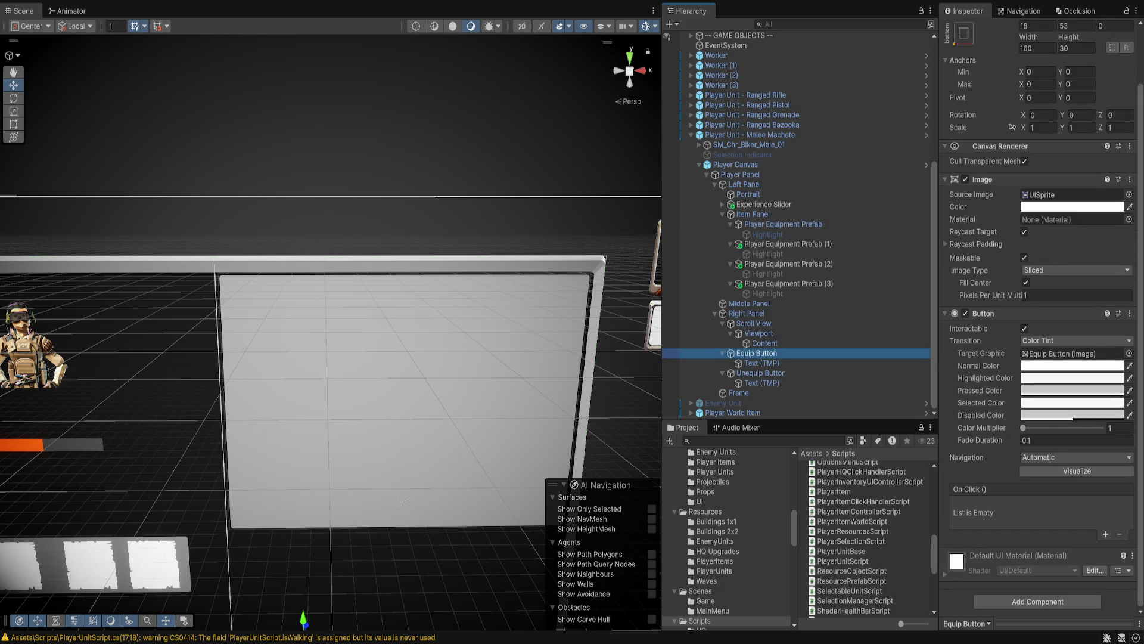
left_click(1106, 534)
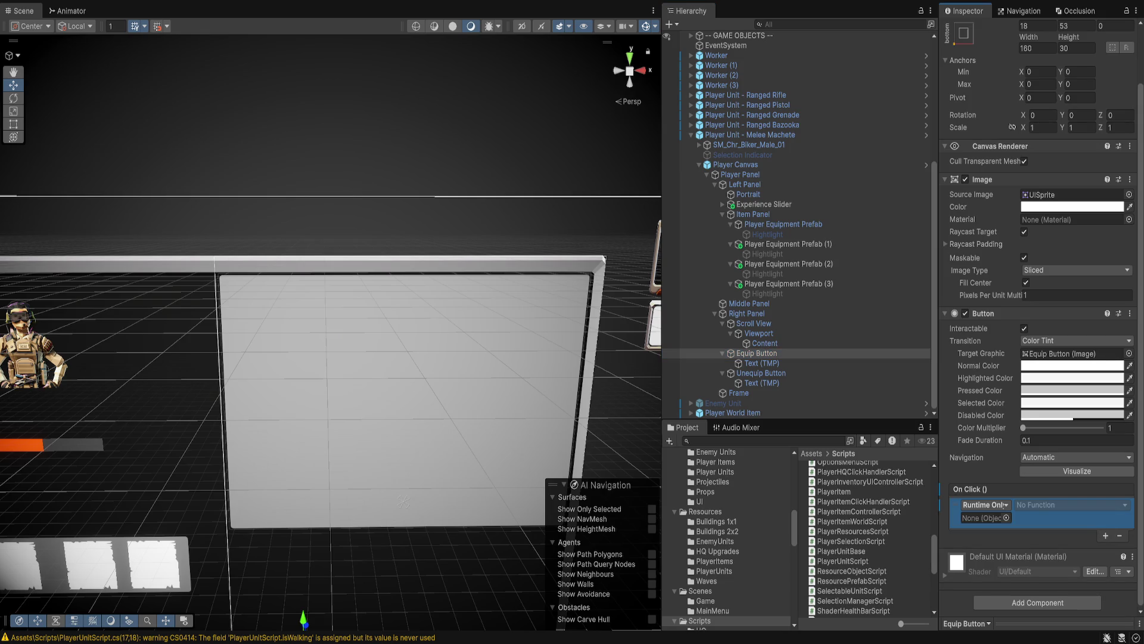
left_click_drag(740, 174, 985, 517)
Give the Unequip Button an On Click entry calling a PlayerInventoryUIControllerScript function on Player Panel.
key("Return")
left_click(761, 373)
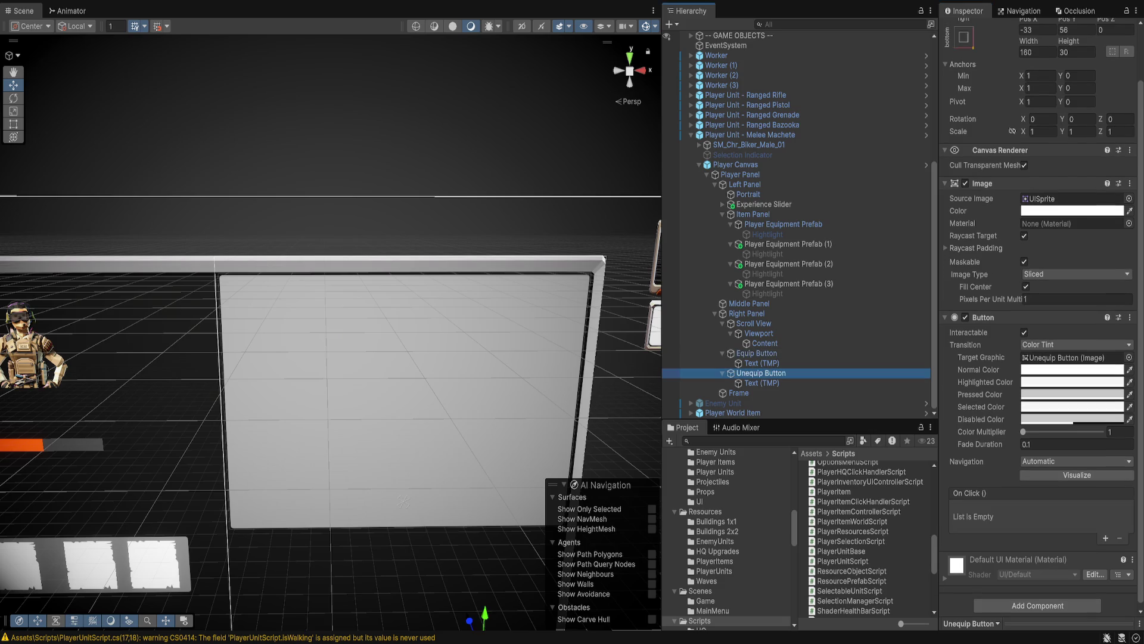
left_click(1106, 538)
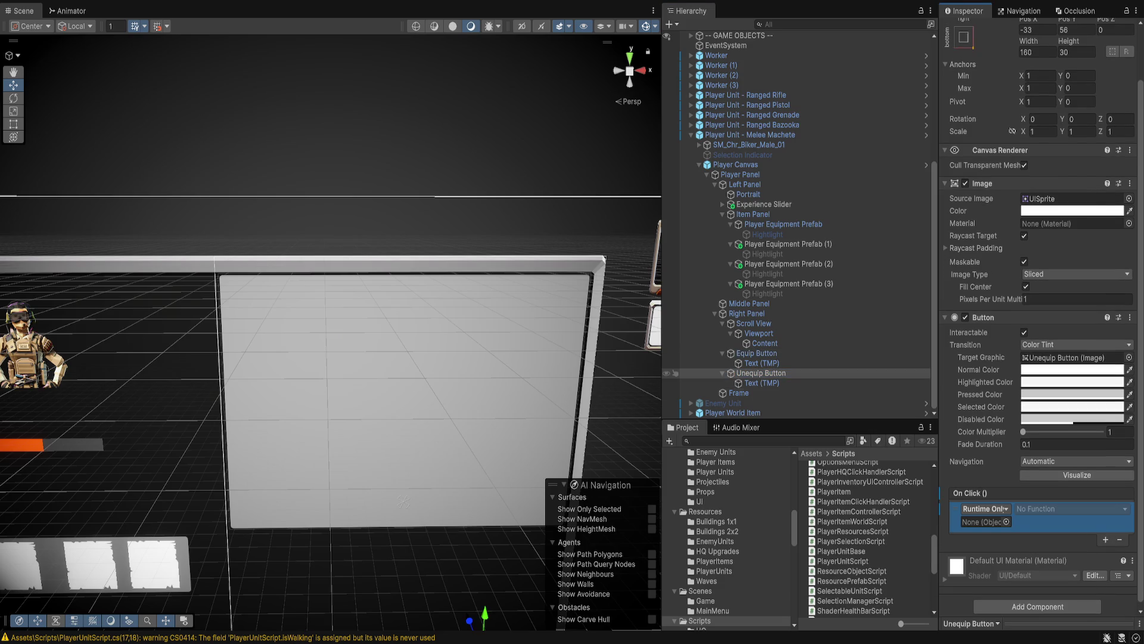
mouse_move(740, 174)
left_mouse_down()
mouse_move(834, 418)
mouse_move(983, 521)
left_mouse_up()
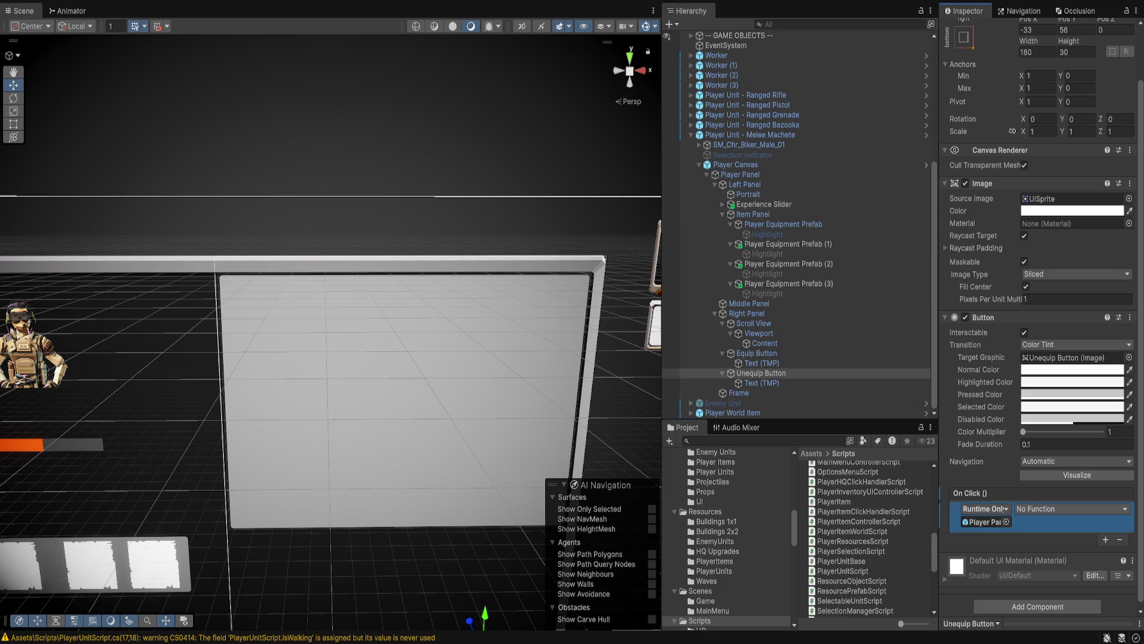
left_click(1070, 508)
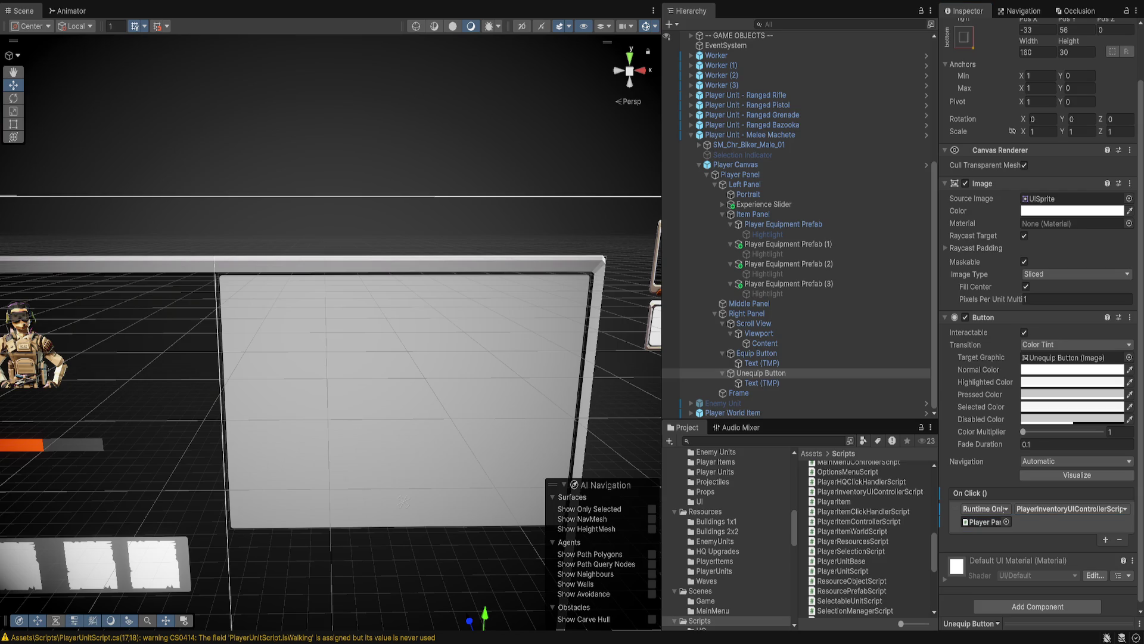
left_click(1017, 519)
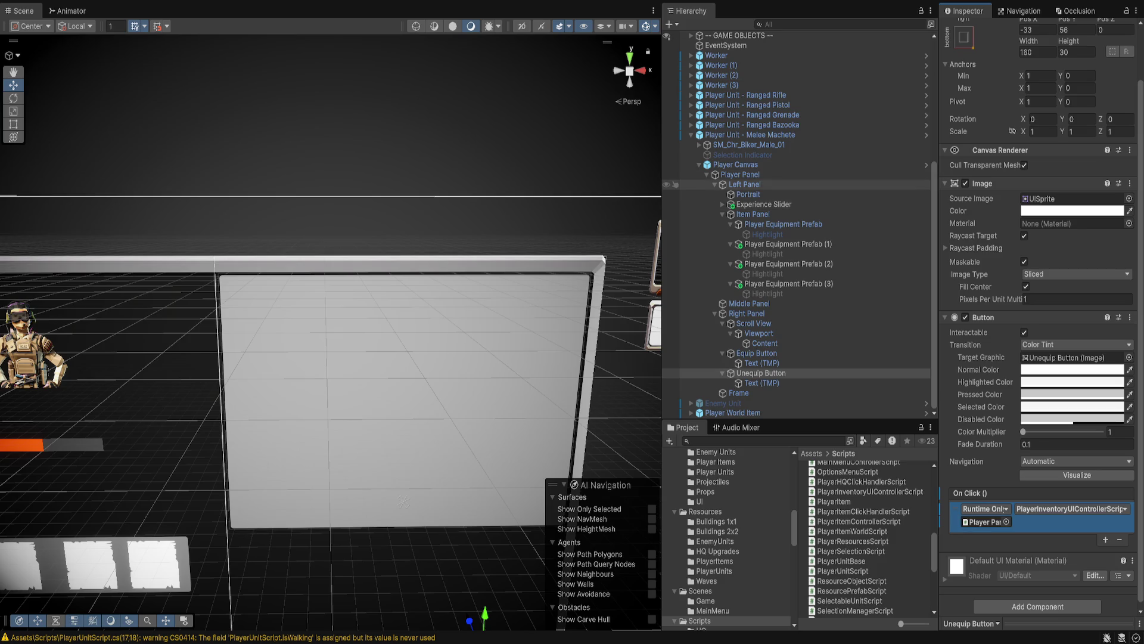
left_click(741, 174)
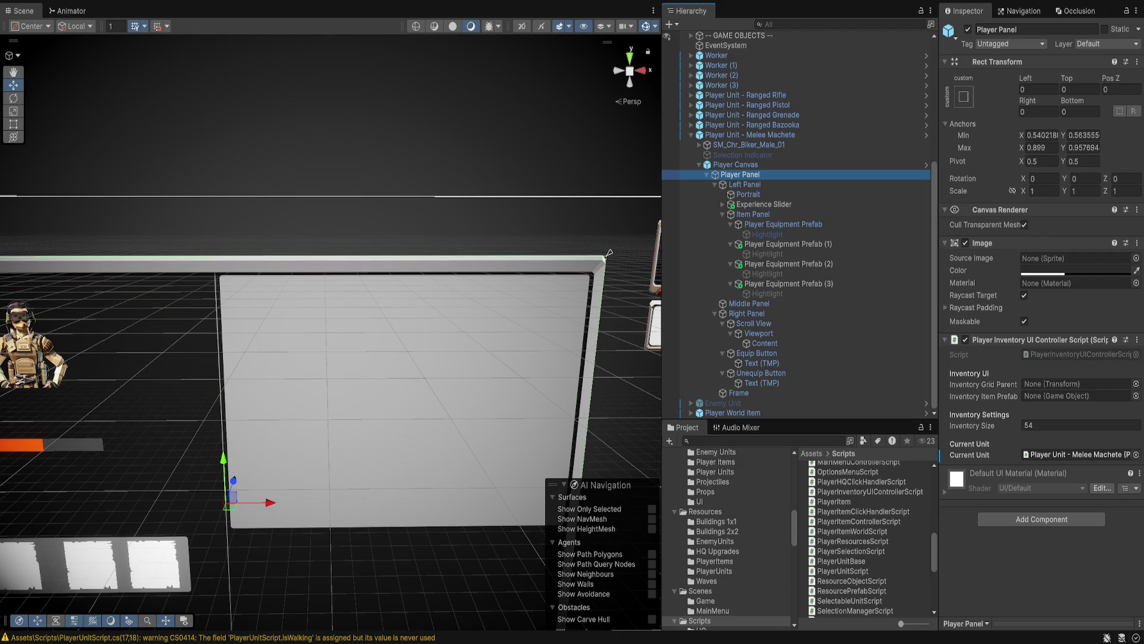
Assign Content as the Inventory Grid Parent and start assigning the item prefab.
left_click_drag(937, 239, 915, 238)
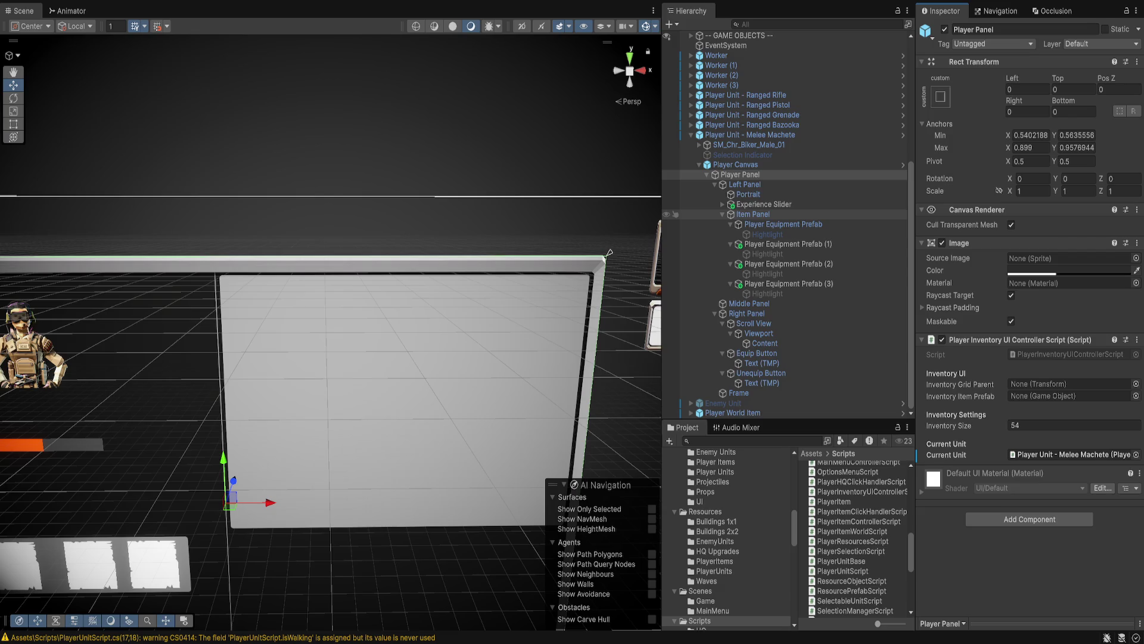
left_click_drag(765, 343, 1069, 383)
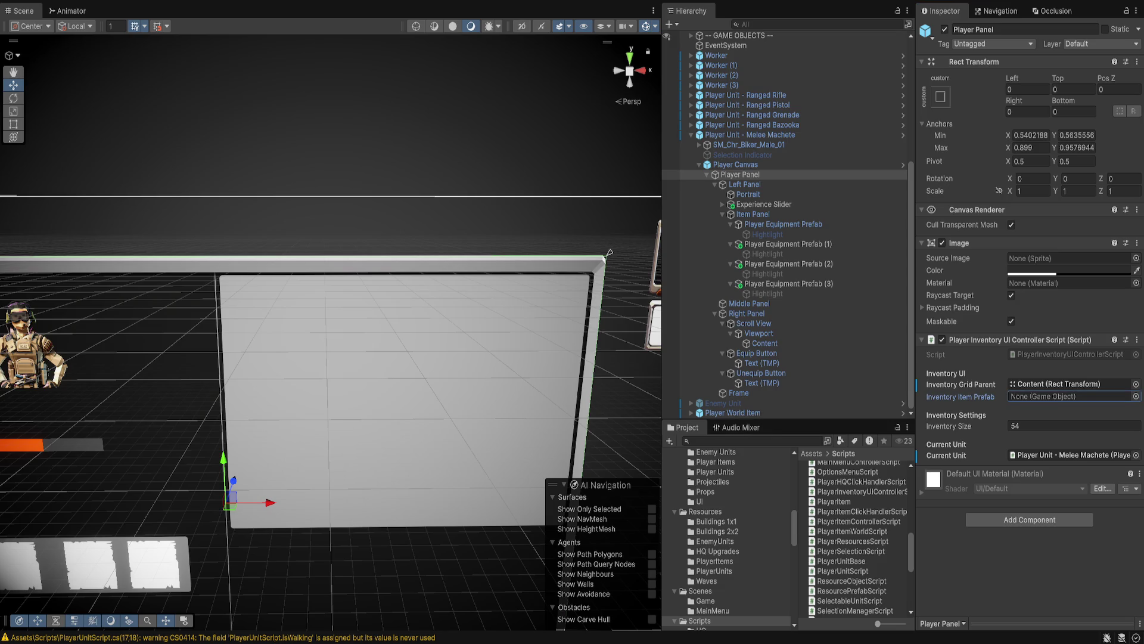
left_click_drag(733, 413, 1070, 396)
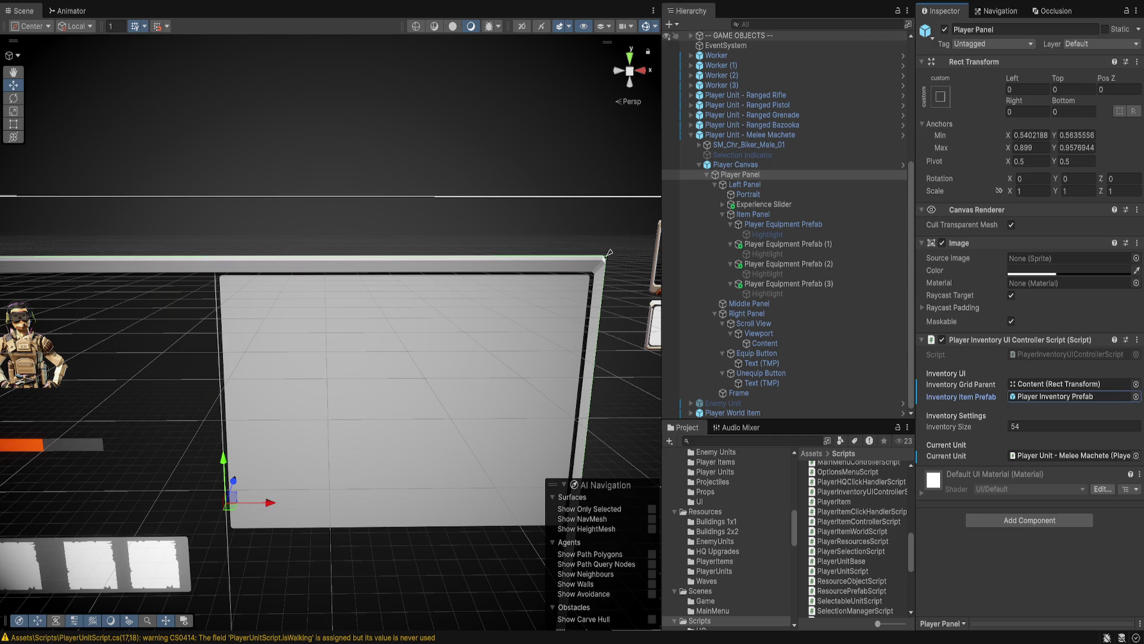
Select the first Player Equipment Prefab to view its Equipment Slot UI Script.
left_click(783, 224)
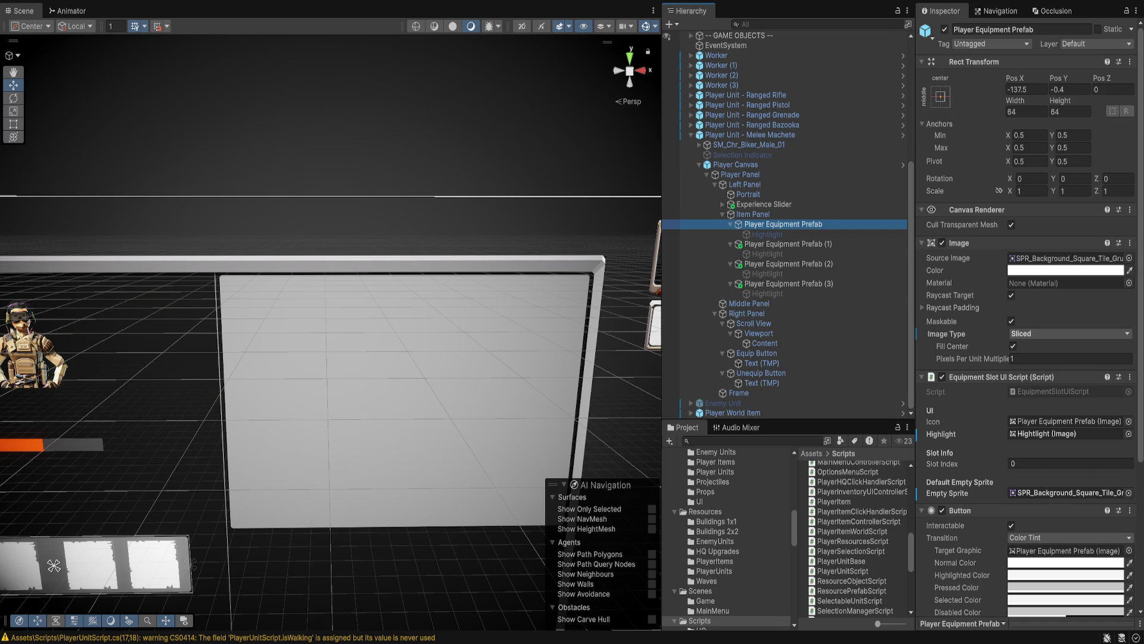
Ping EquipmentSlotUIScript in the Project window from the slot's Script field.
left_click(1053, 391)
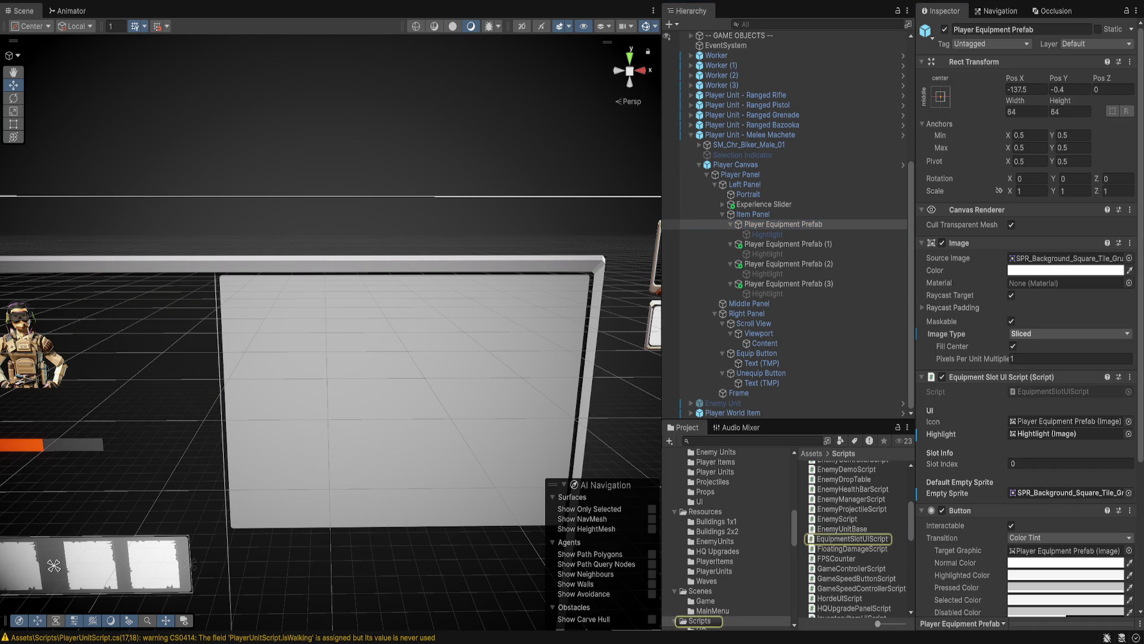
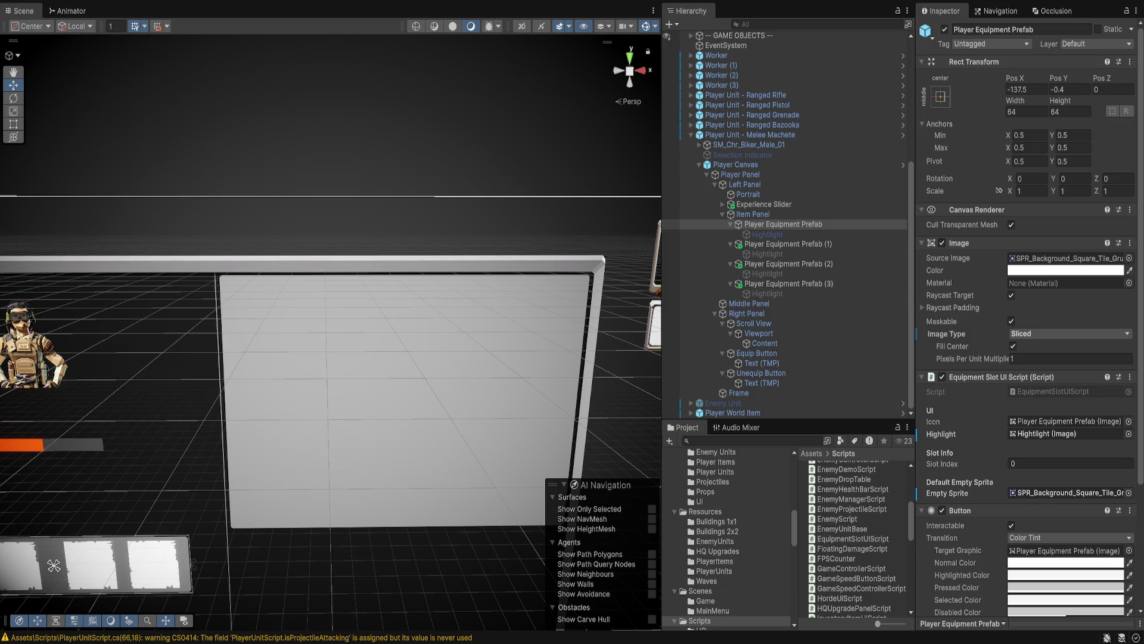
Exit play mode so the scene is back in editing with an empty inventory grid.
scroll(330, 332, "down", 3)
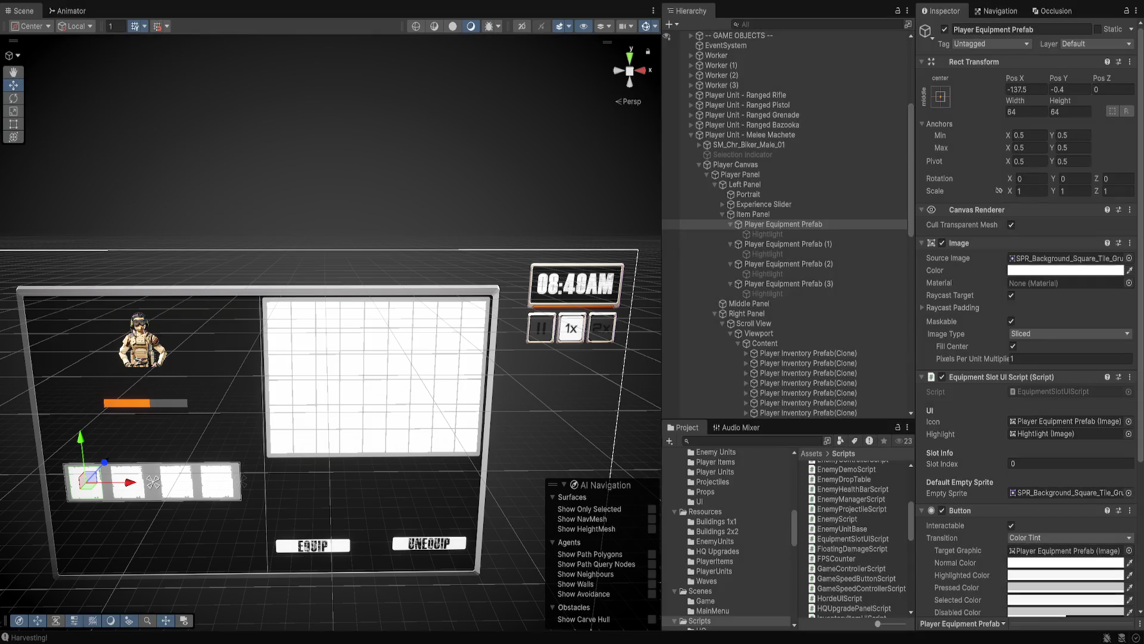
key("ctrl+p")
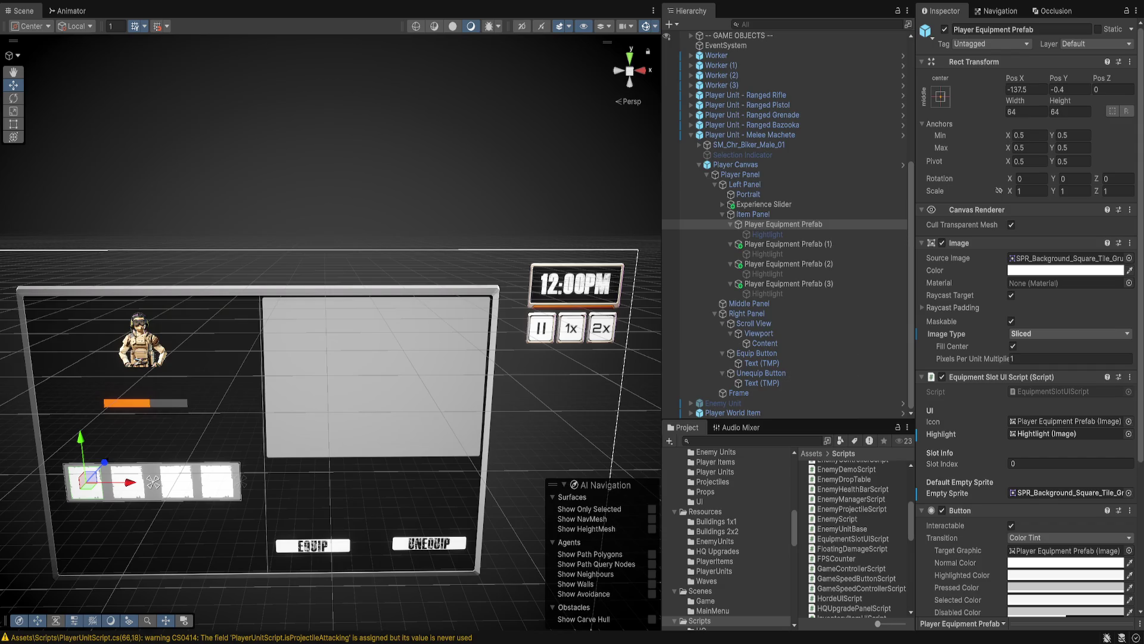
Select the Machine Gun Upgrade 1 item in Resources > PlayerItems.
scroll(727, 536, "up", 5)
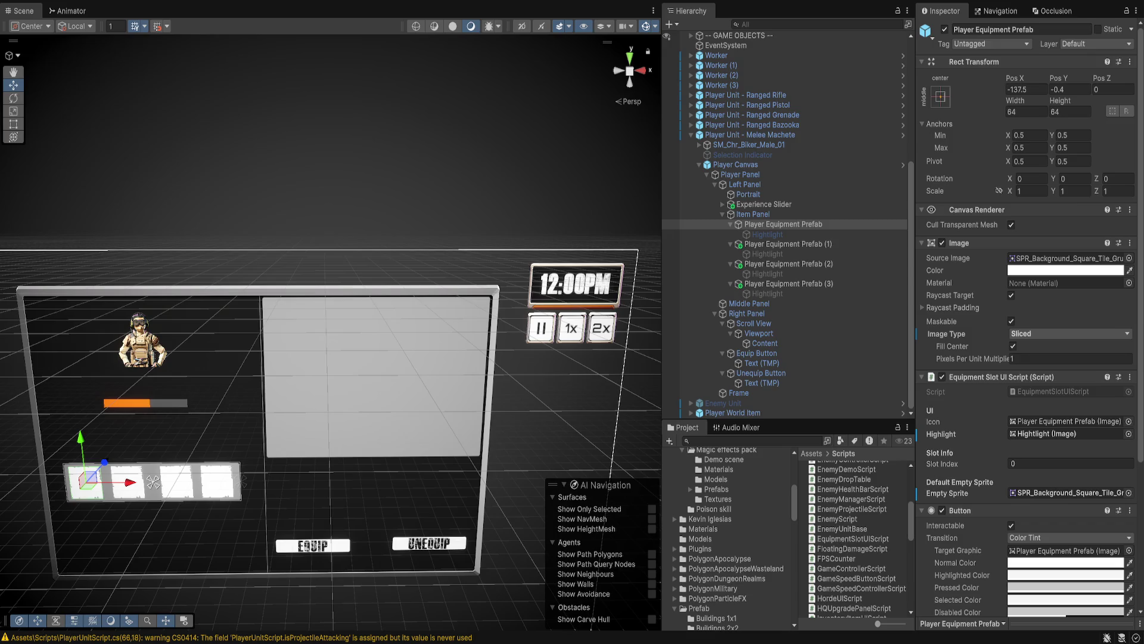
scroll(727, 536, "down", 10)
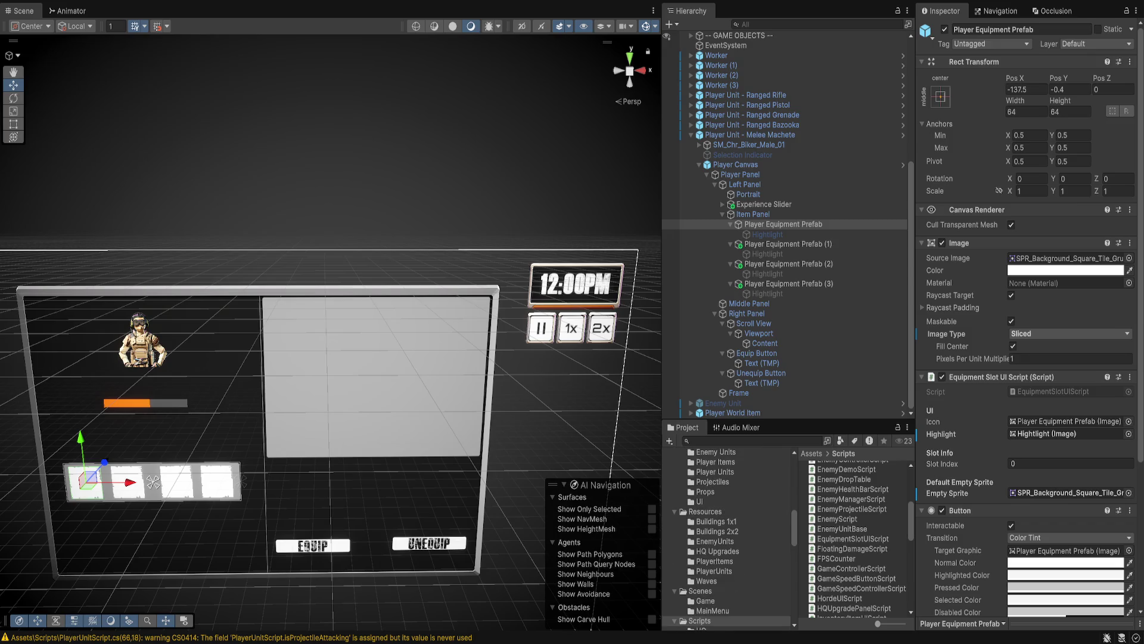
left_click(714, 561)
left_click(852, 465)
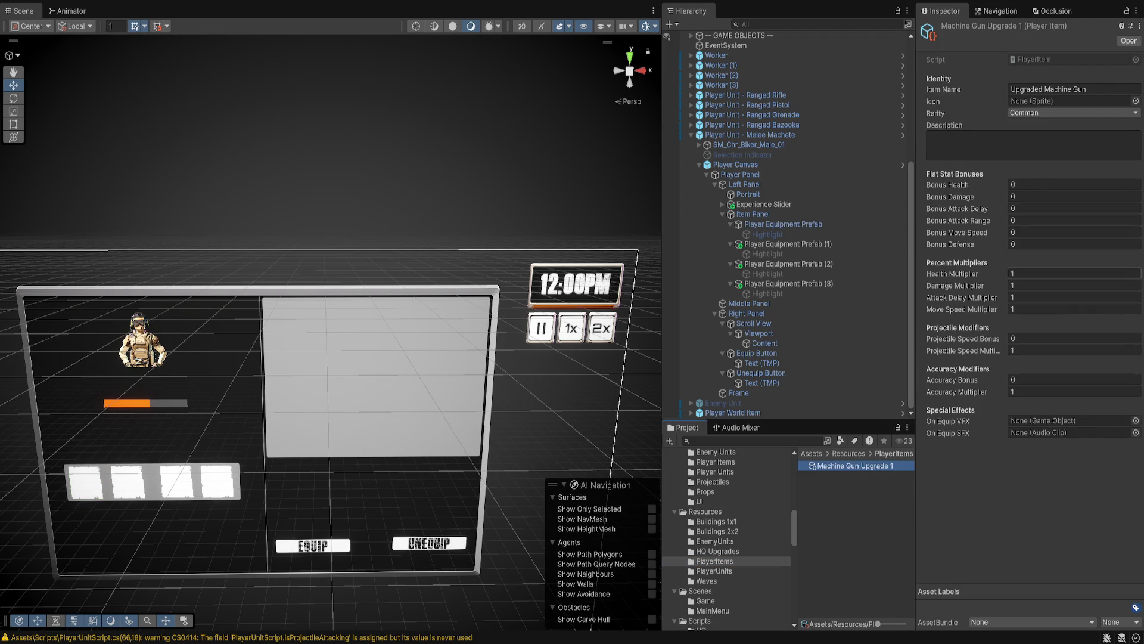
Set its icon to an ICON_SM_Wep_AssaultRifle sprite and enter 1 for Bonus Damage.
left_click(1067, 101)
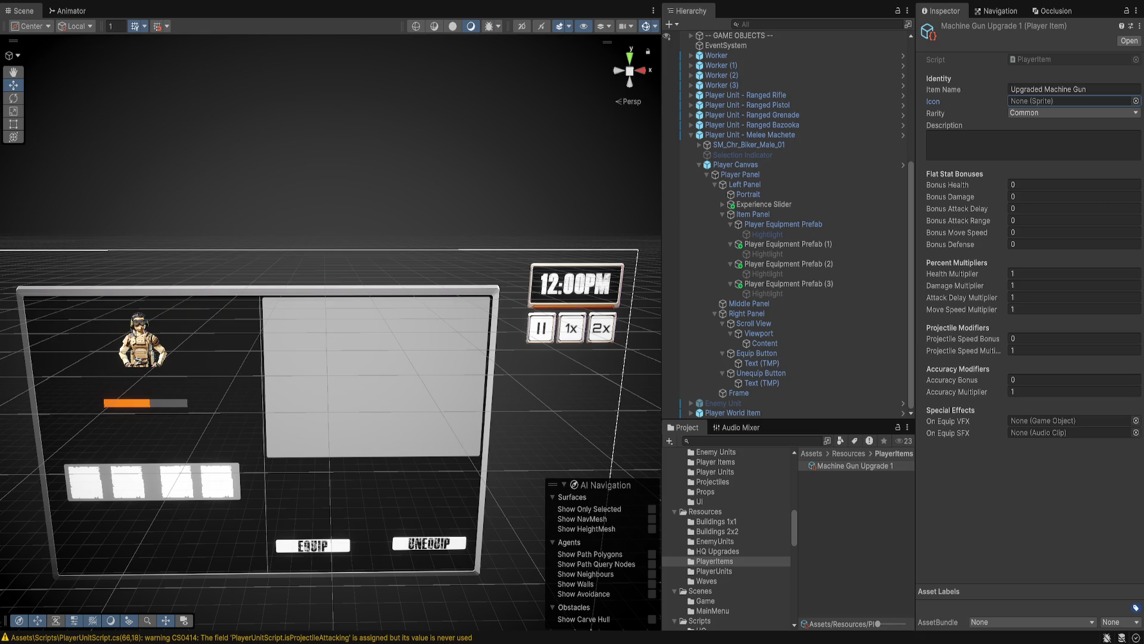
key("ctrl+v")
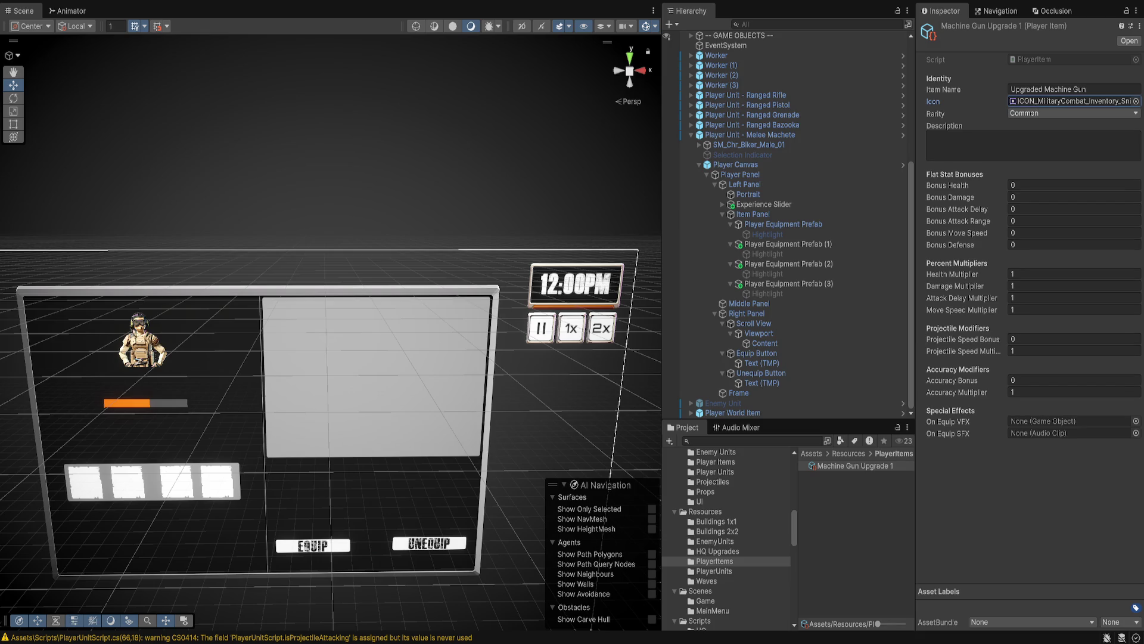
key("ctrl+v")
key("ctrl+v")
key("ctrl+v")
key("ctrl+v")
key("Right")
key("Down")
key("Down")
key("Down")
key("Down")
key("Down")
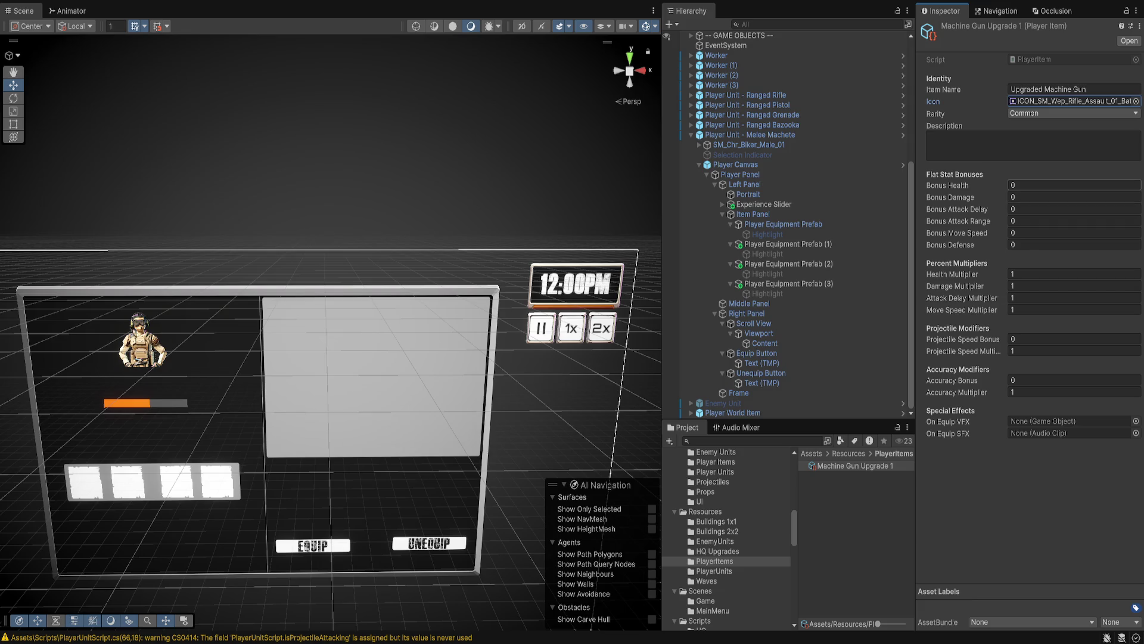
left_click(1043, 196)
type("1")
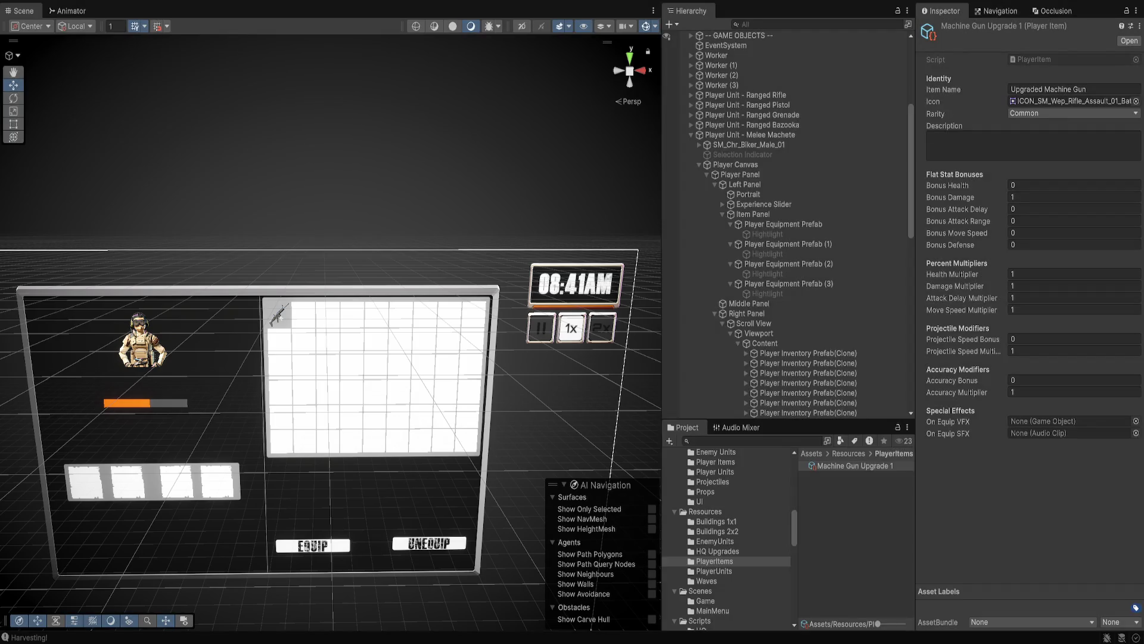
Stop the play-mode test of Machine Gun Upgrade 1 and select Player Equipment Prefab.
key("ctrl+p")
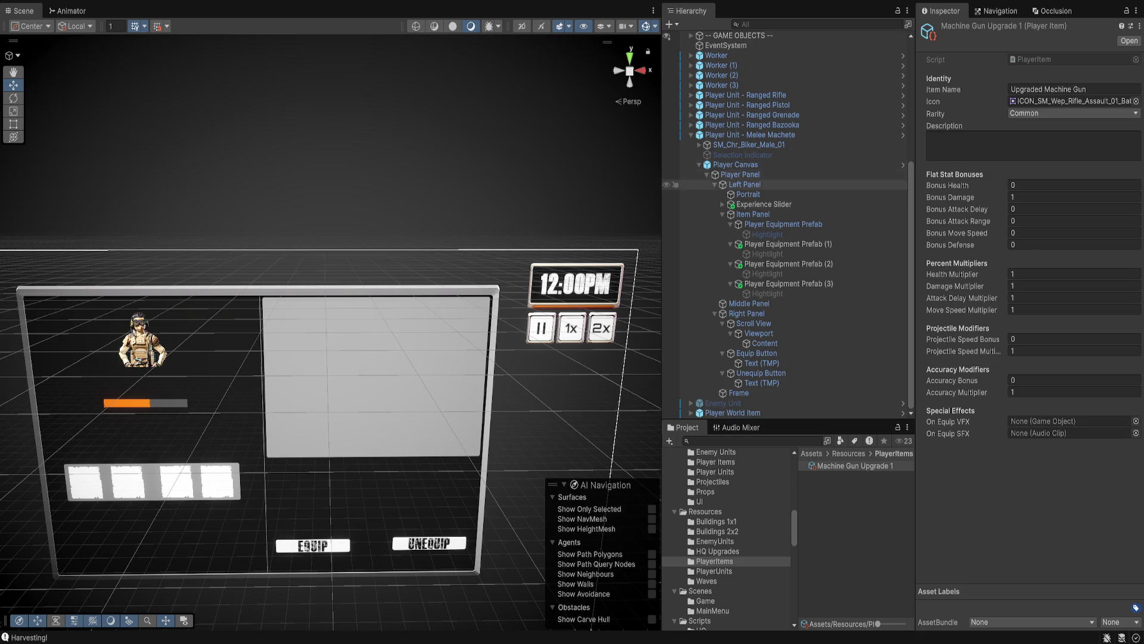
left_click(783, 224)
Scroll through Player Equipment Prefab's image, slot script and button components, then select Player Panel.
scroll(1025, 358, "down", 5)
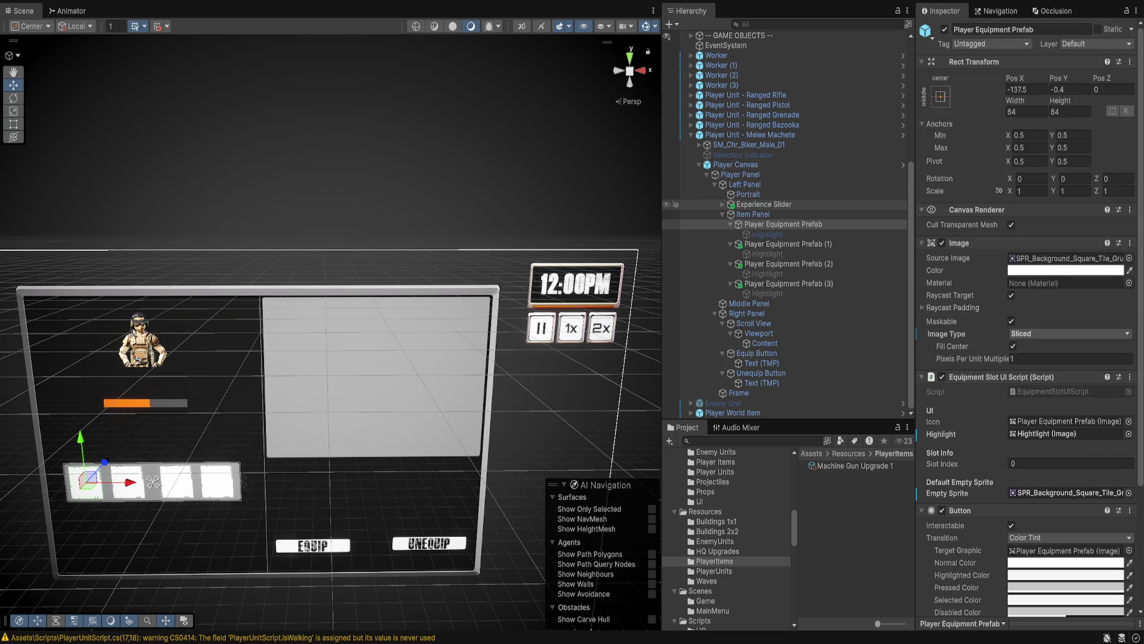
left_click(740, 174)
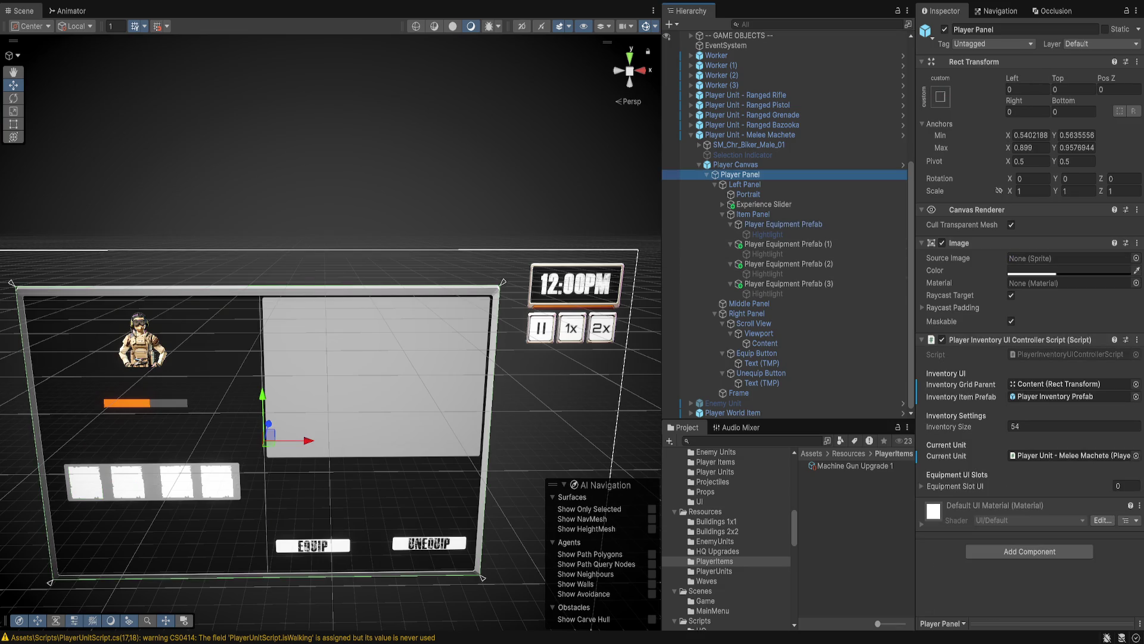
Fill the Equipment Slot UI list with Player Equipment Prefab through Player Equipment Prefab (3).
left_click_drag(783, 224, 957, 486)
left_click_drag(785, 244, 954, 486)
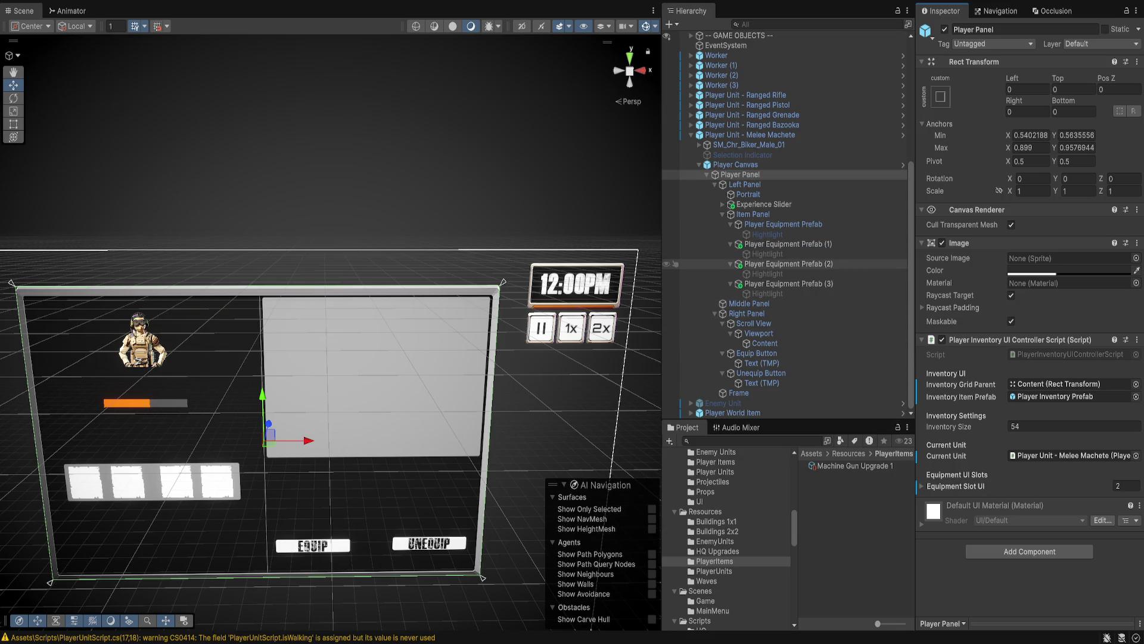
left_click(921, 485)
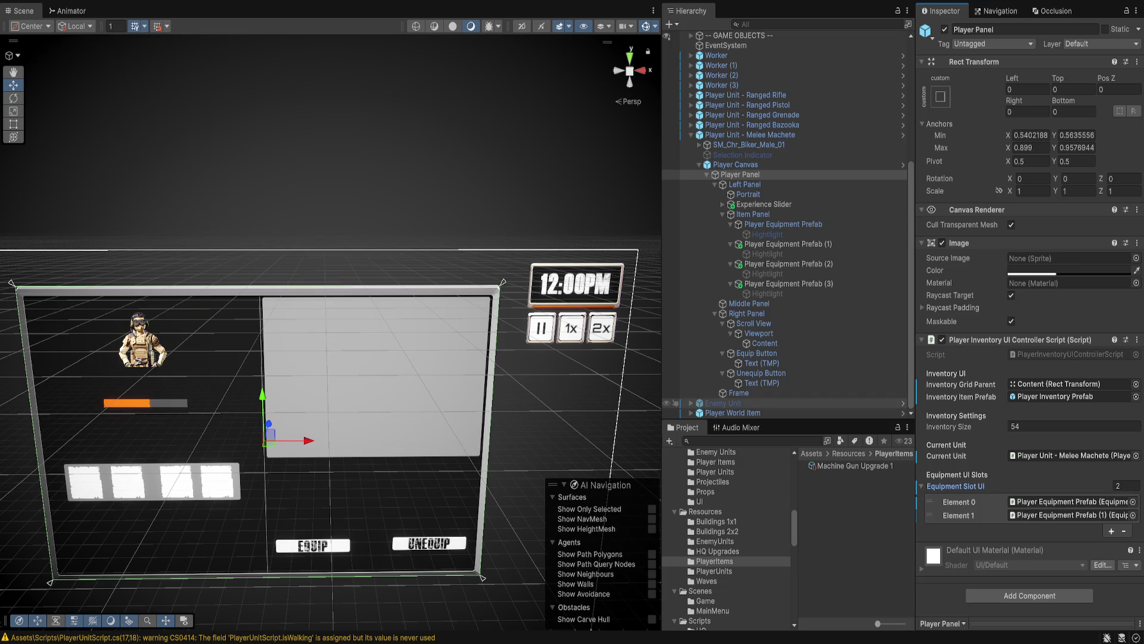
left_click_drag(787, 264, 954, 486)
left_click(767, 273)
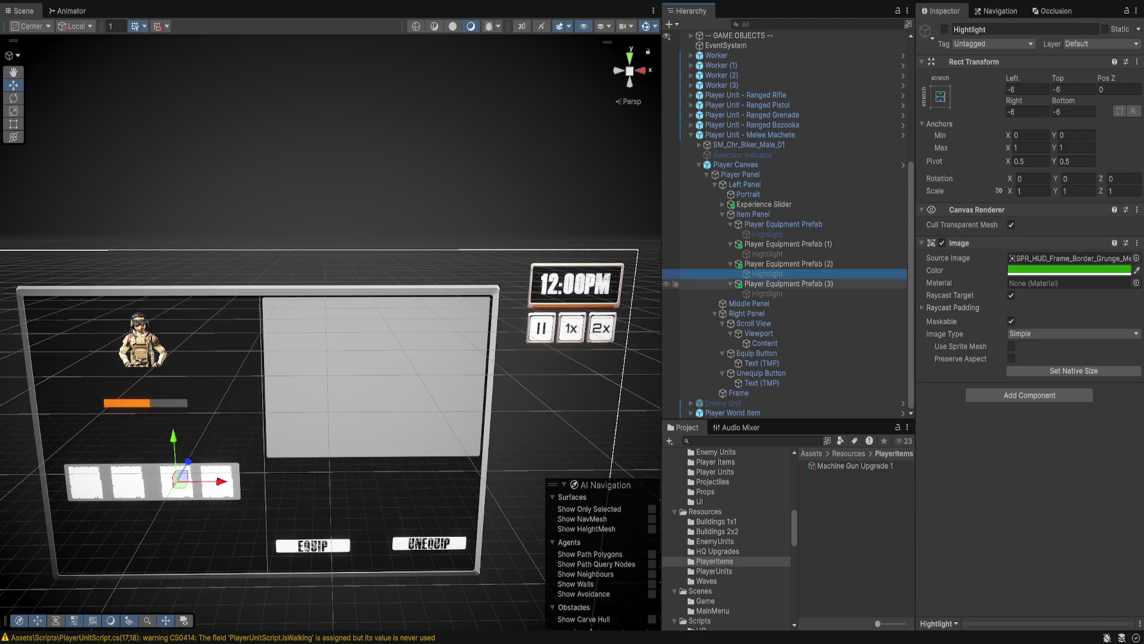
key("ctrl+z")
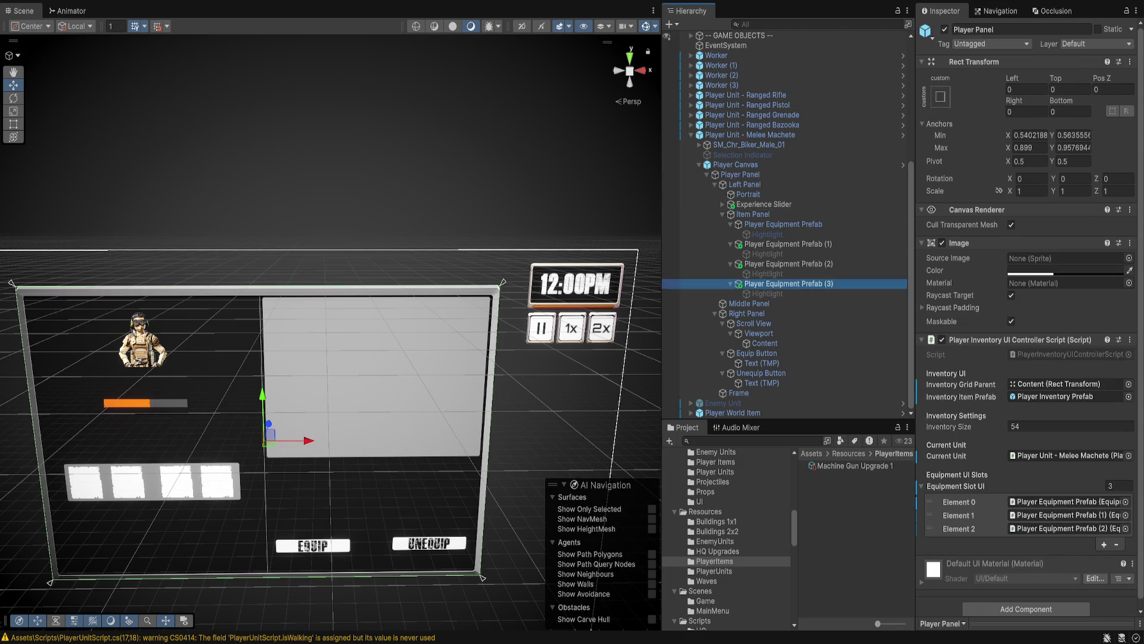
left_click_drag(787, 284, 953, 485)
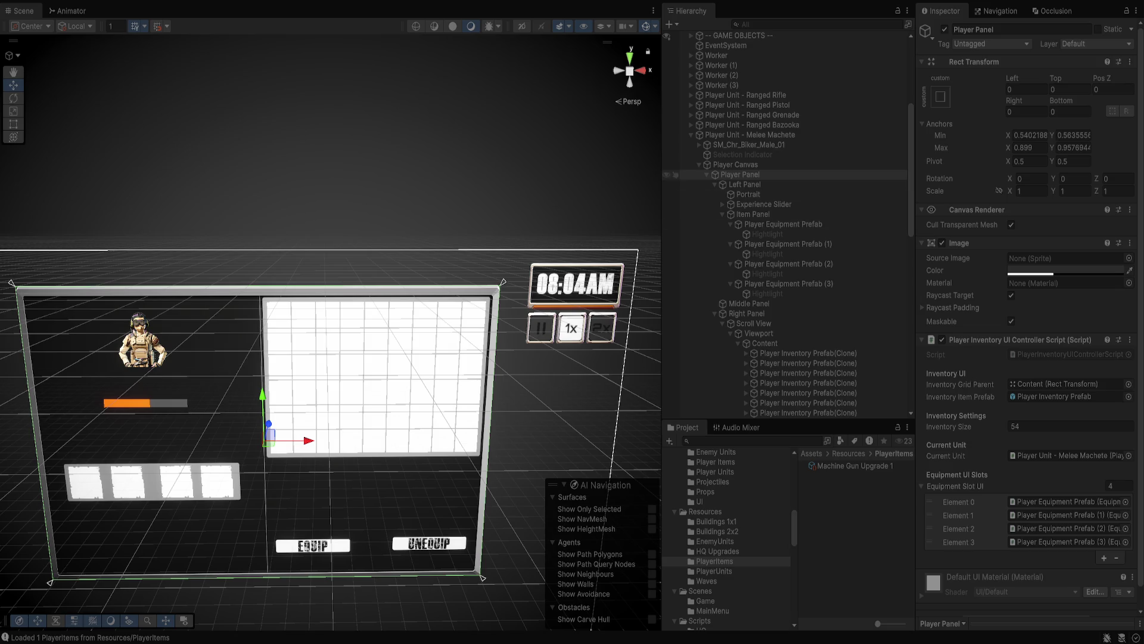
scroll(775, 144, "up", 7)
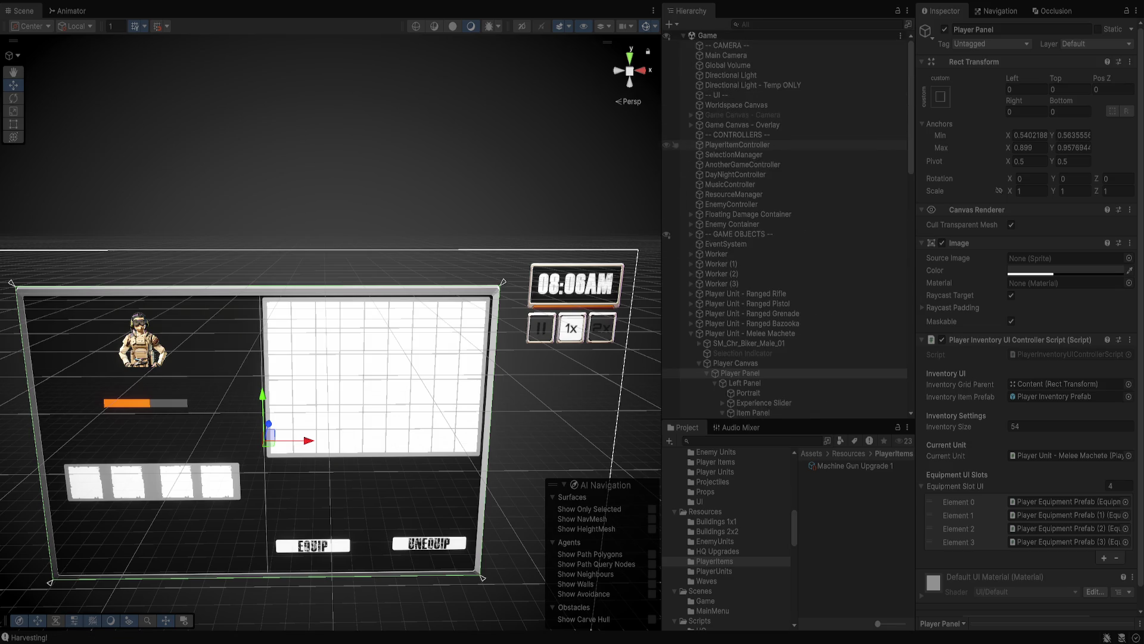
Check PlayerItemController's All Items list, then select Player Canvas and collapse its children.
left_click(737, 145)
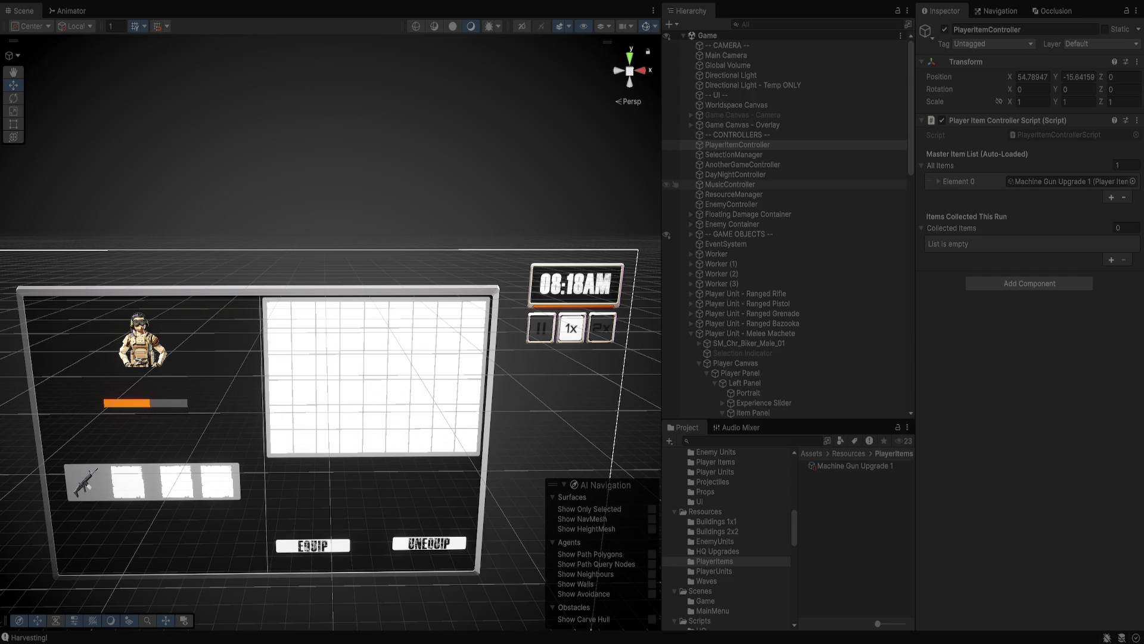
scroll(787, 238, "down", 10)
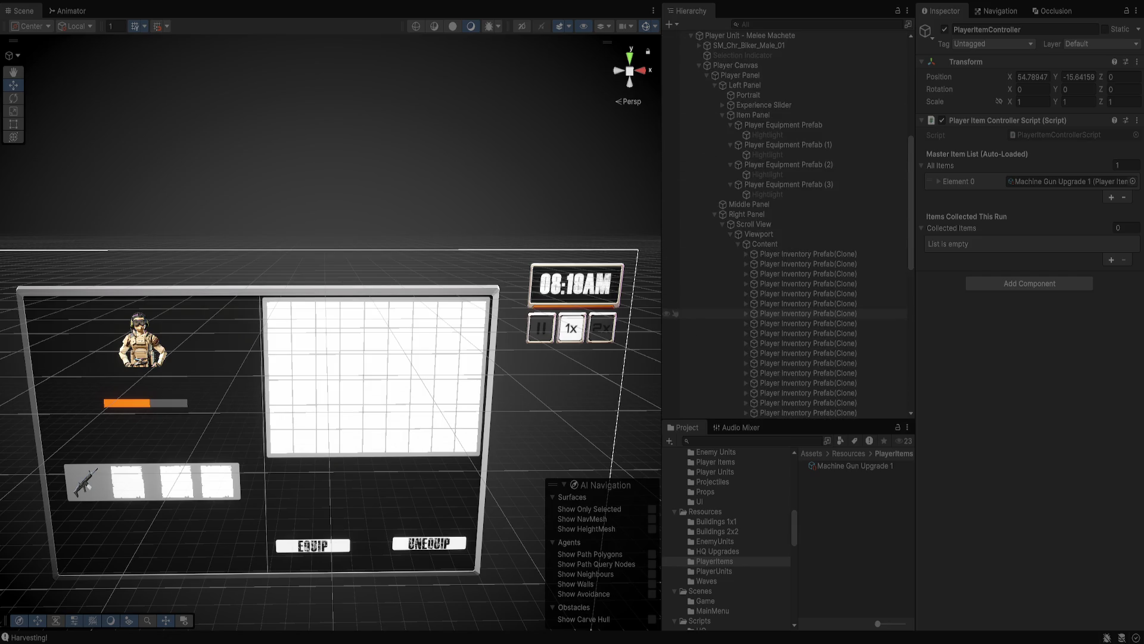
left_click(736, 66)
left_click(699, 66)
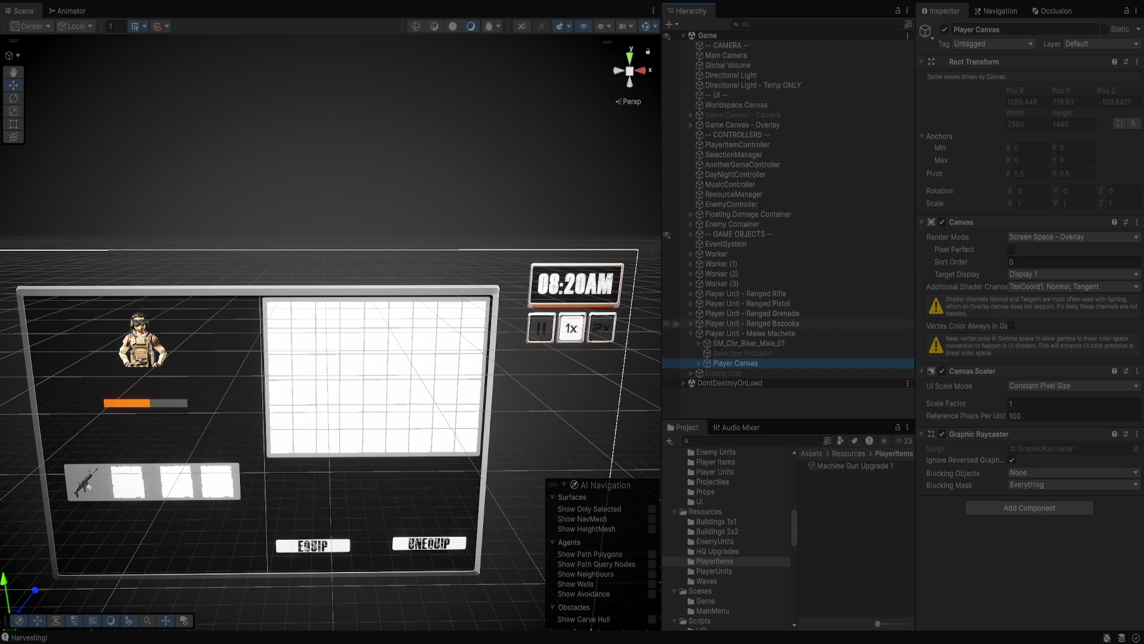
left_click(750, 333)
scroll(1029, 325, "down", 8)
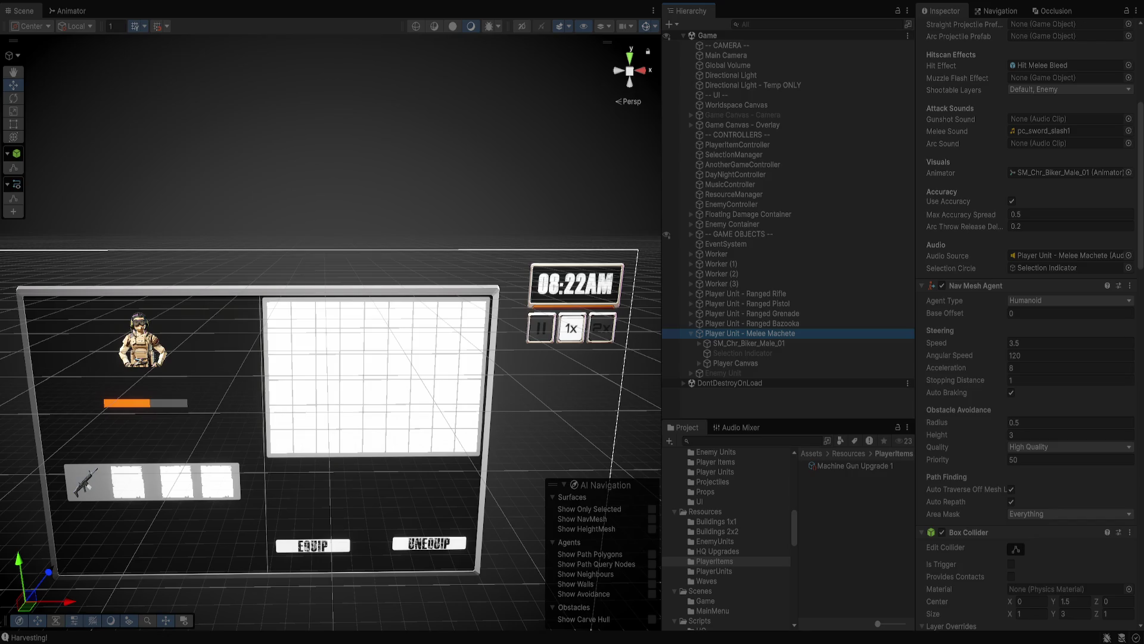
scroll(1029, 325, "up", 8)
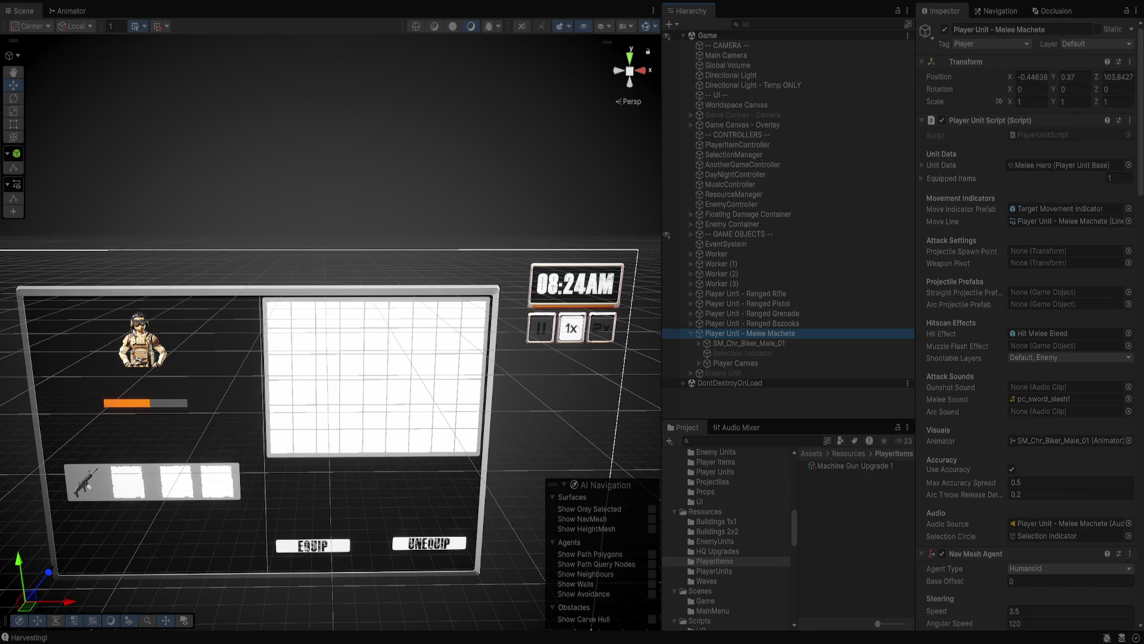
left_click(948, 179)
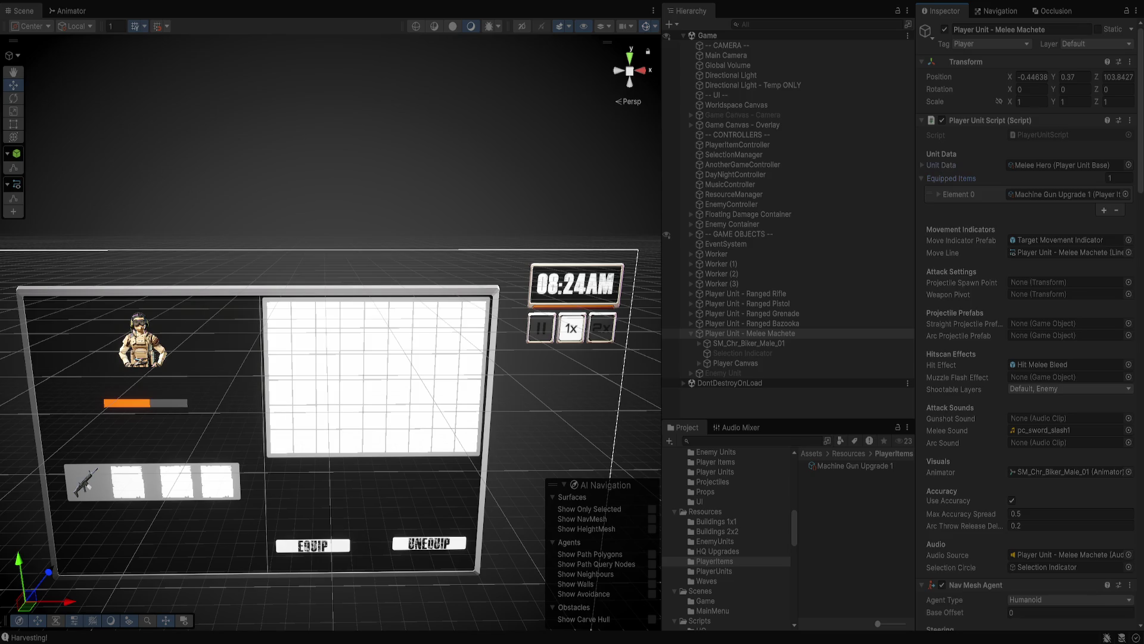
left_click(942, 165)
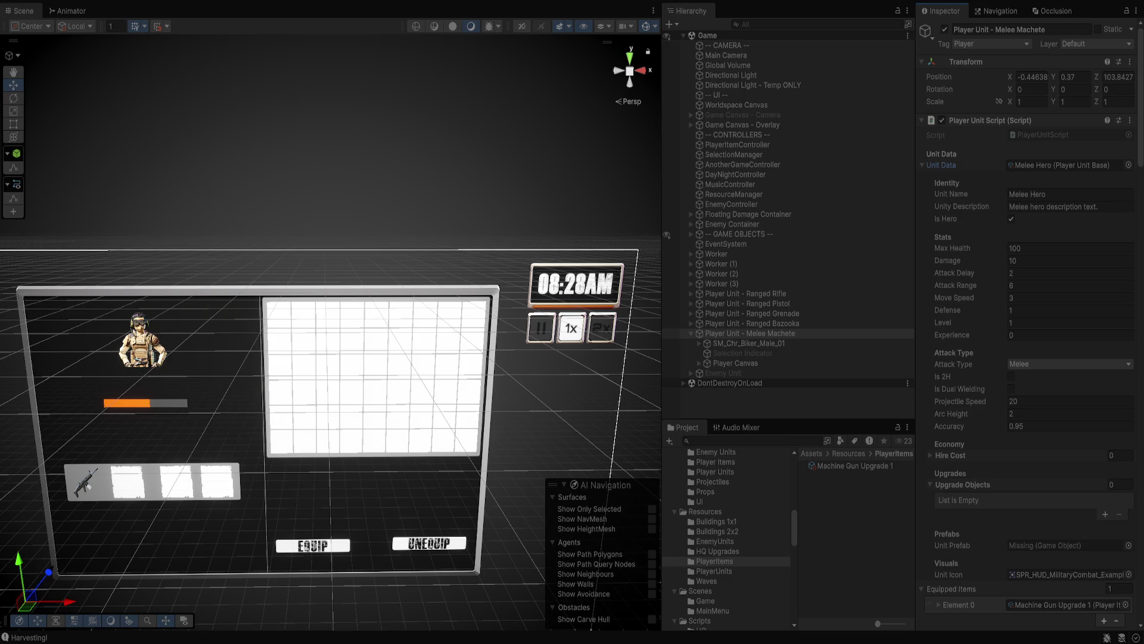
key("Left")
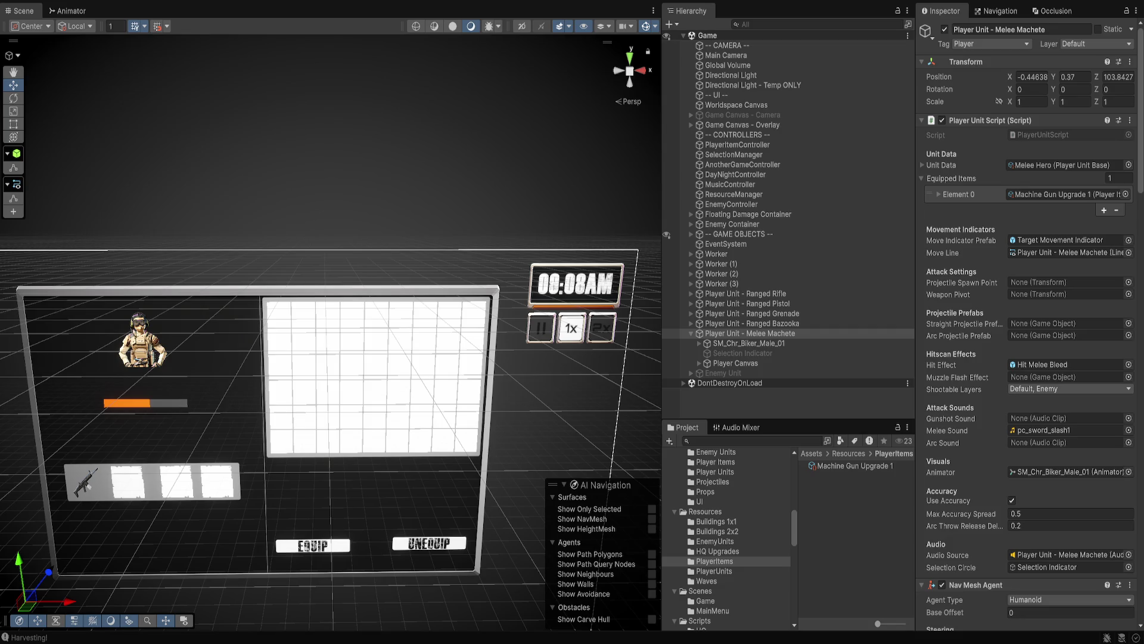
Exit play mode and make the first slot's Hightlight active with its Image disabled.
key("ctrl+p")
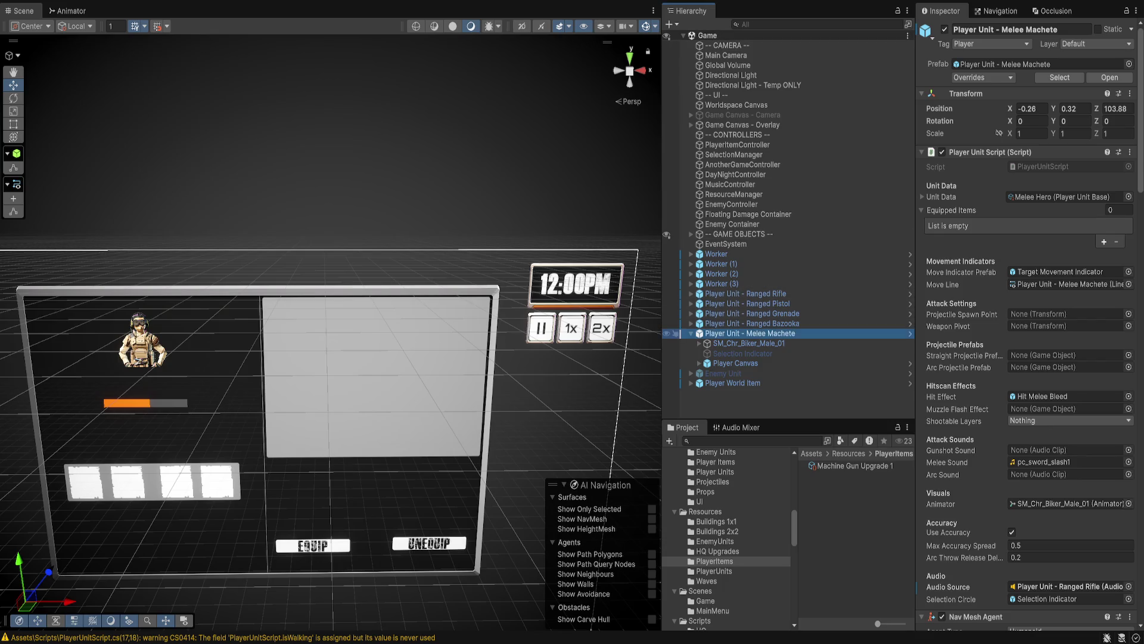
left_click(735, 363)
left_click(699, 363, "alt")
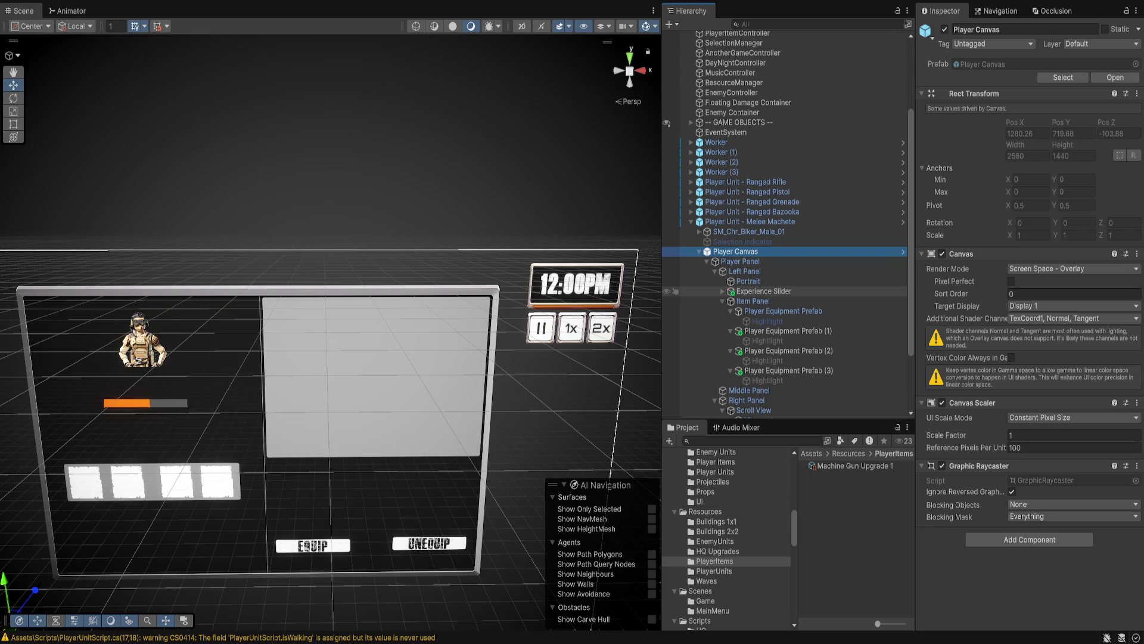
left_click(768, 320)
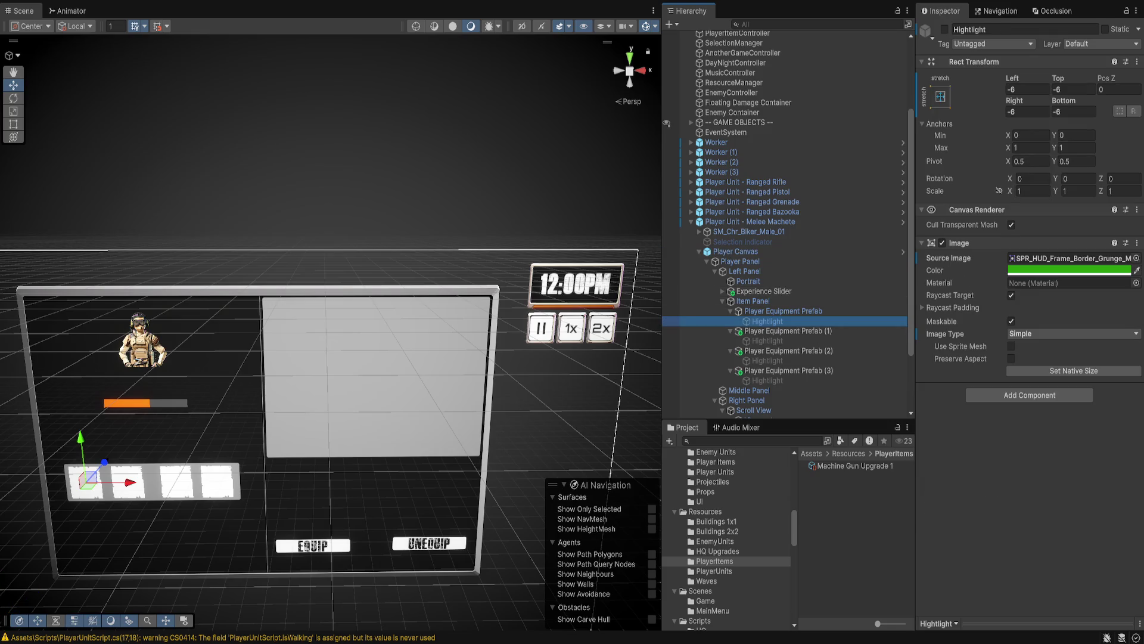
key("f")
key("alt+shift+a")
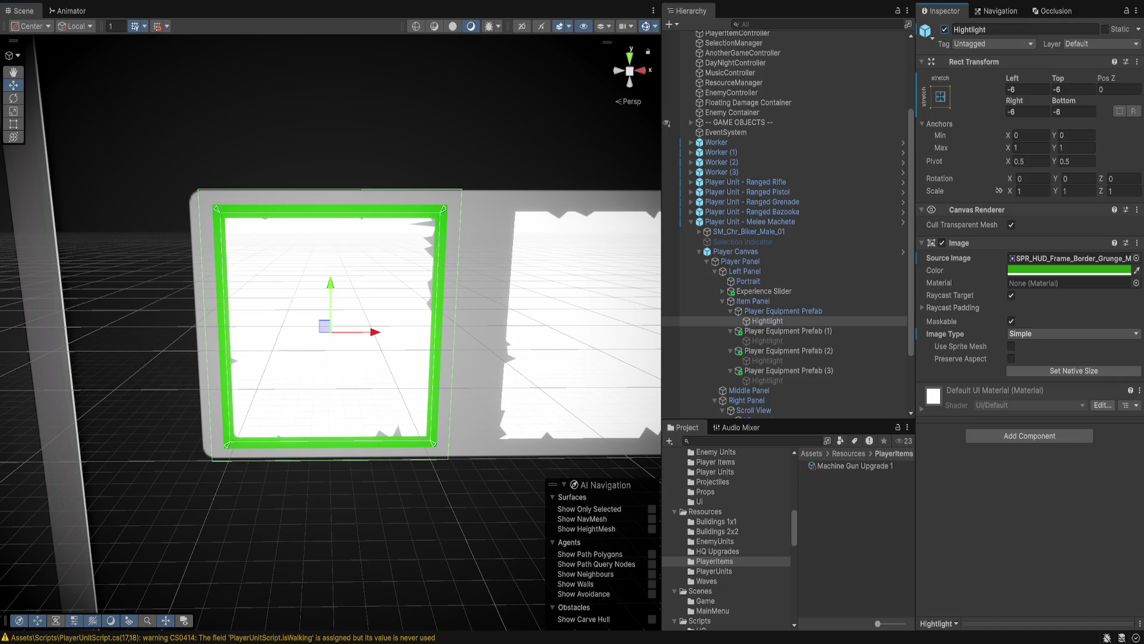
key("alt+shift+a")
key("alt+shift+a")
key("alt+shift+a")
key("alt+shift+a")
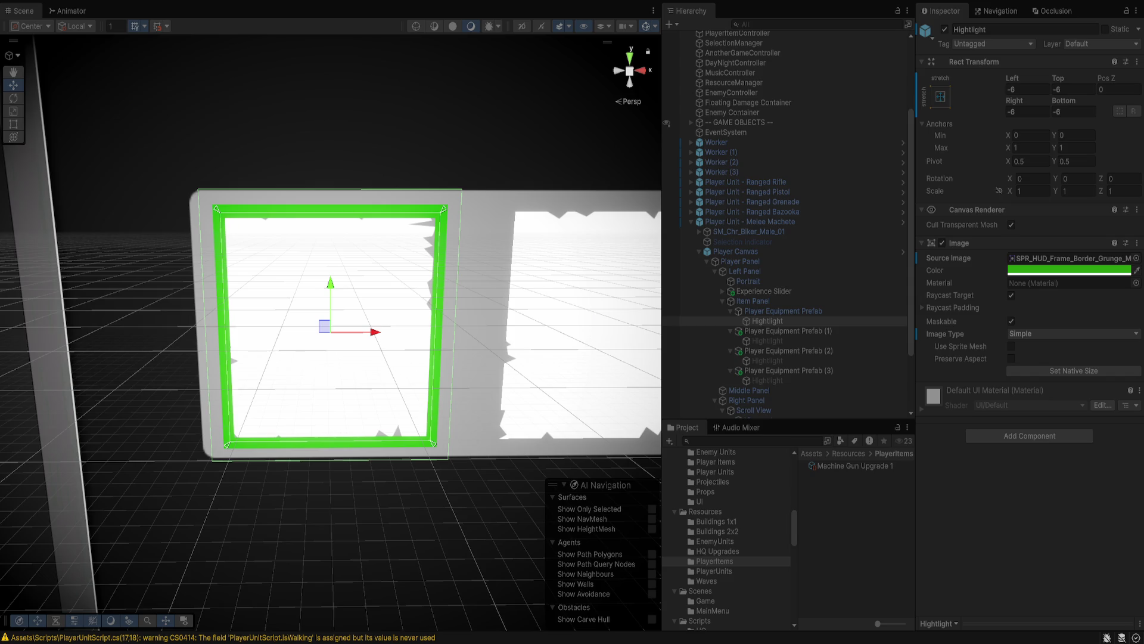
left_click(942, 243)
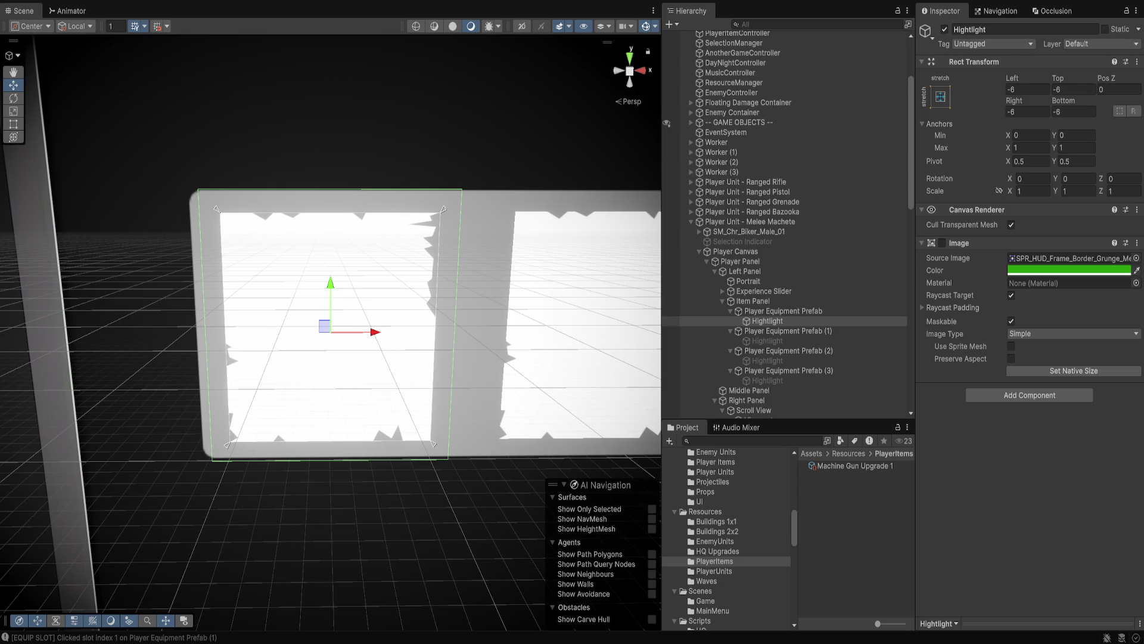
Activate the Hightlight objects of the second, third and fourth equipment slots.
left_click(768, 341)
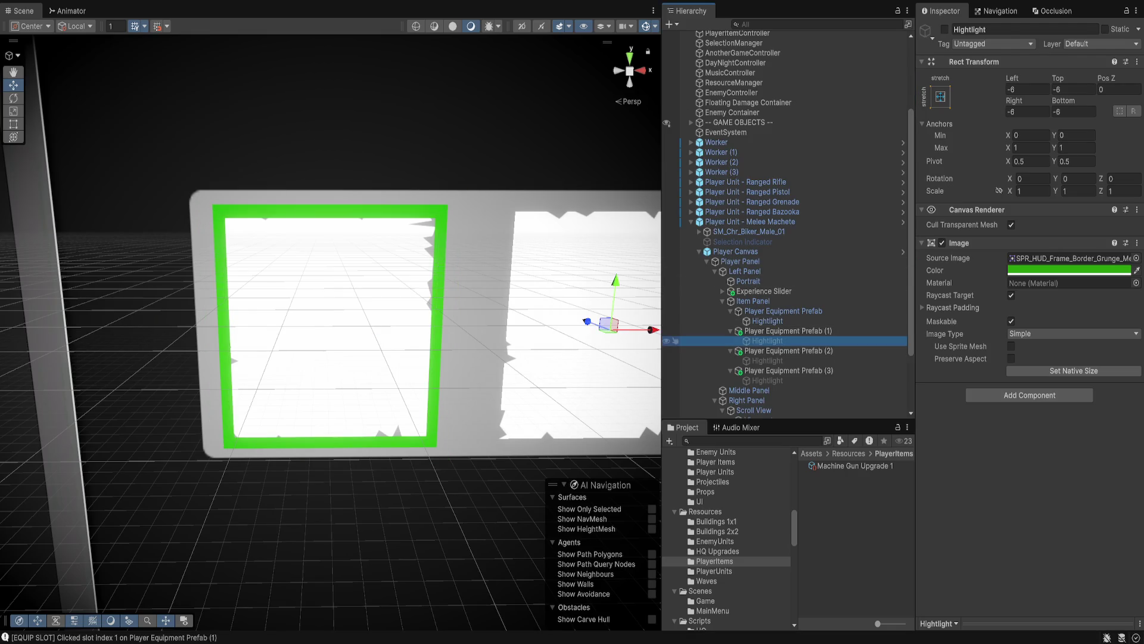
left_click(767, 360, "ctrl")
left_click(767, 380, "ctrl")
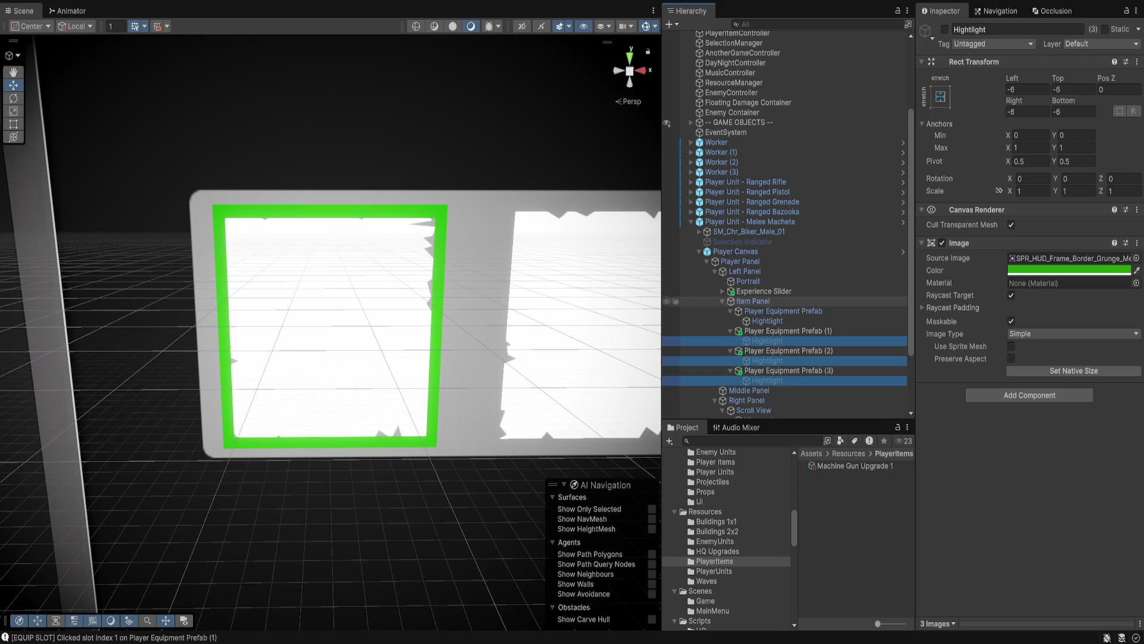
left_click(945, 29)
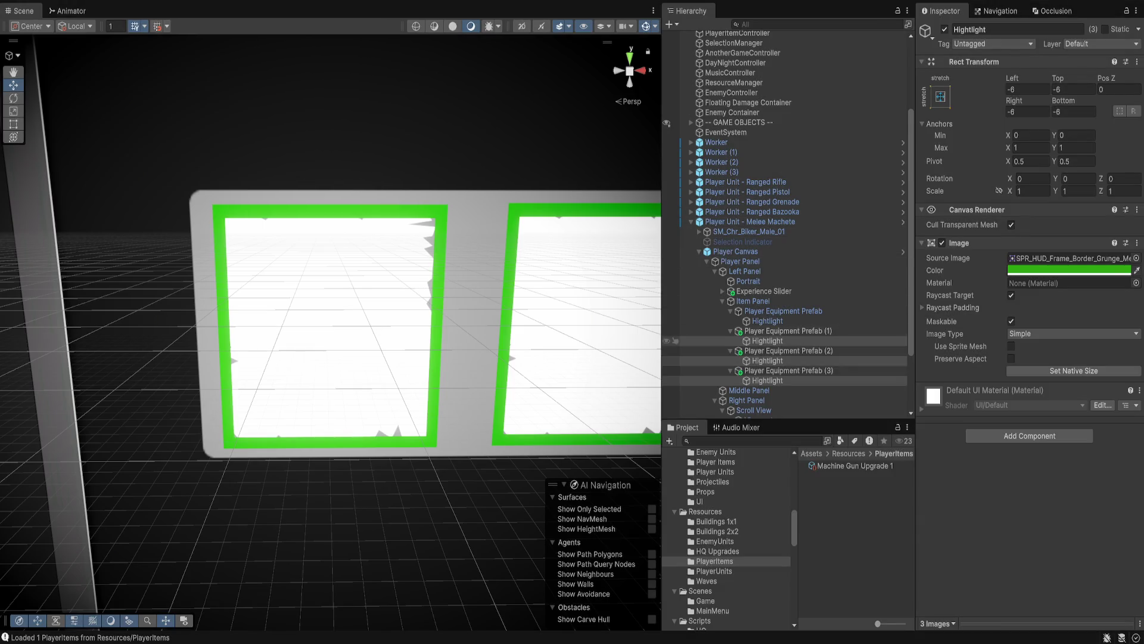
Disable the Image component on all four Hightlight objects and frame them in the scene.
left_click(767, 320, "ctrl")
left_click(942, 243)
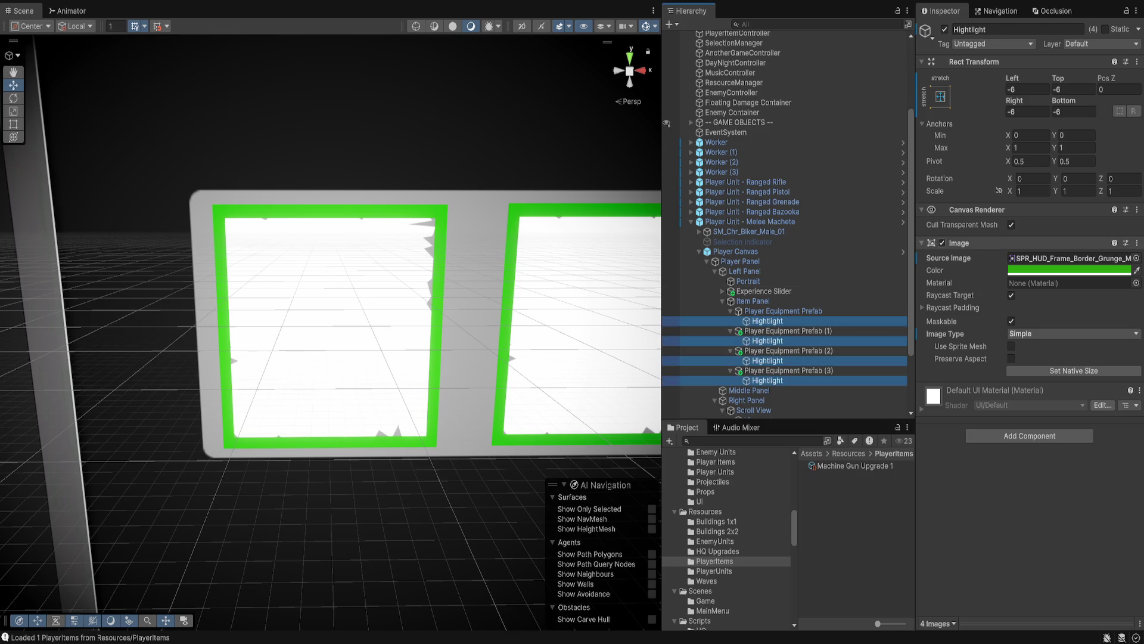
key("f")
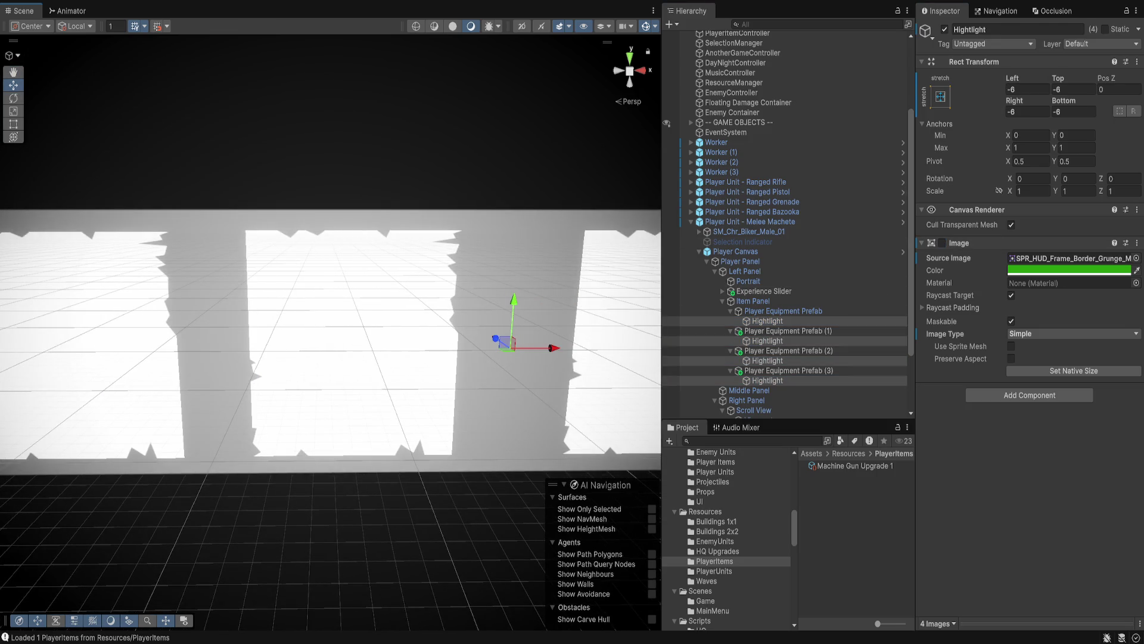
scroll(676, 361, "down", 3)
scroll(727, 536, "down", 1)
scroll(727, 536, "down", 2)
scroll(727, 537, "up", 3)
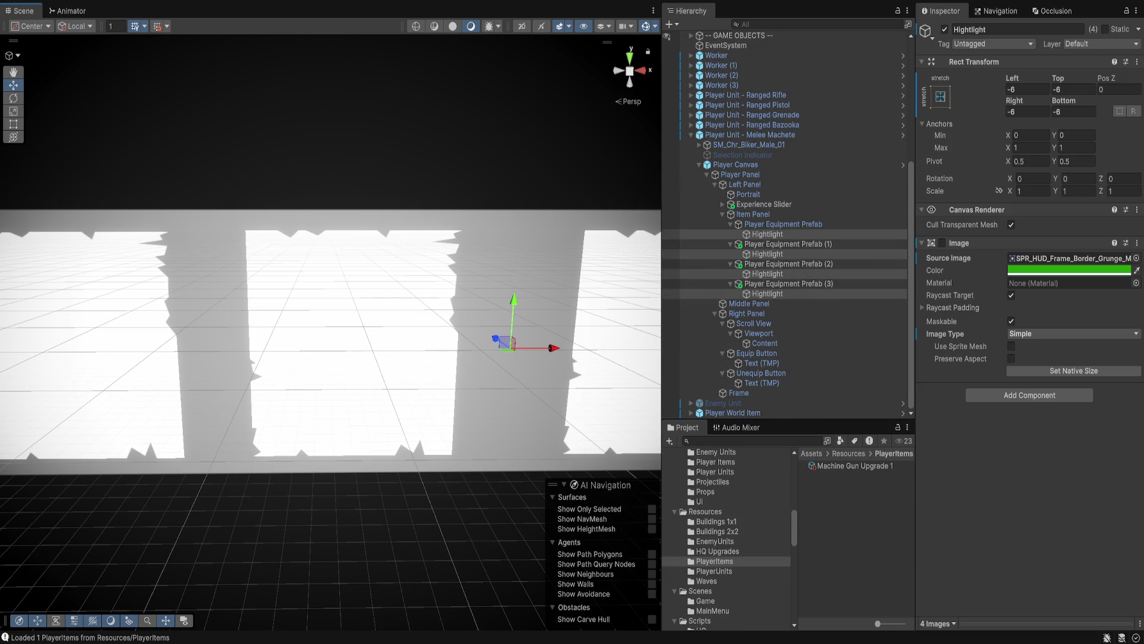
scroll(727, 536, "up", 1)
left_click(699, 539)
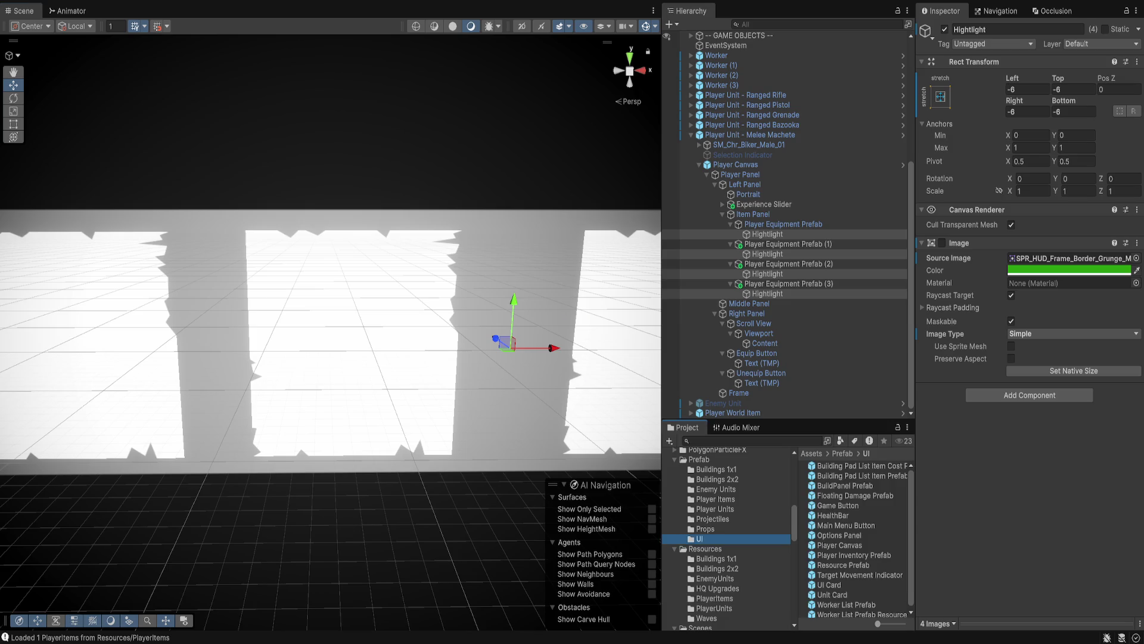
Inspect Player Inventory Prefab in Prefab Mode, then return to the main scene.
scroll(855, 539, "down", 1)
double_click(853, 553)
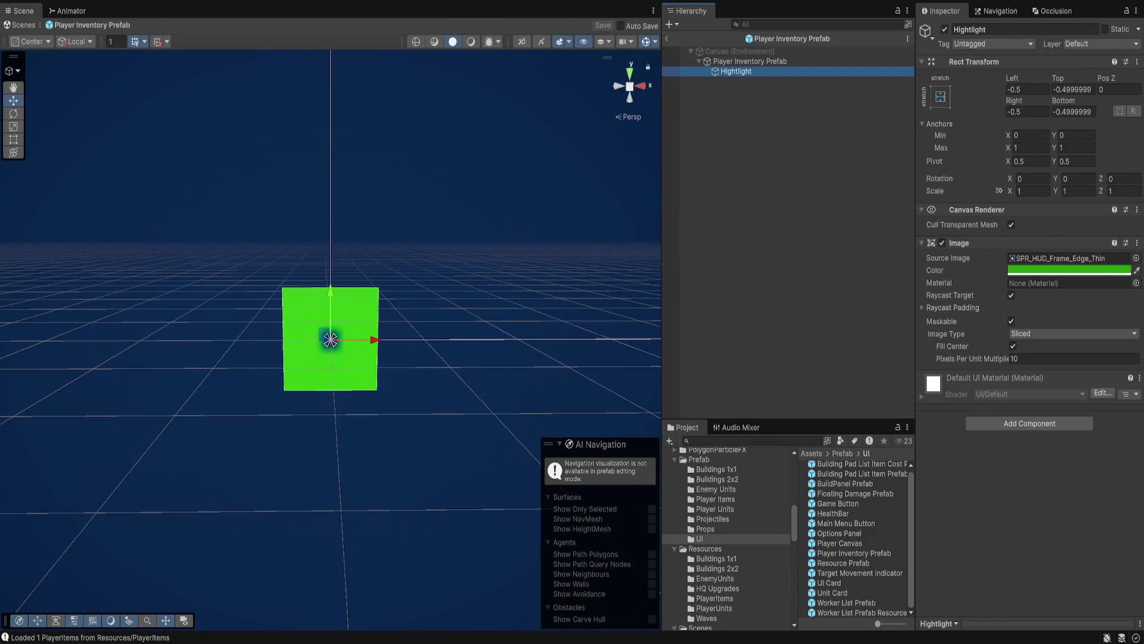
left_click(750, 61)
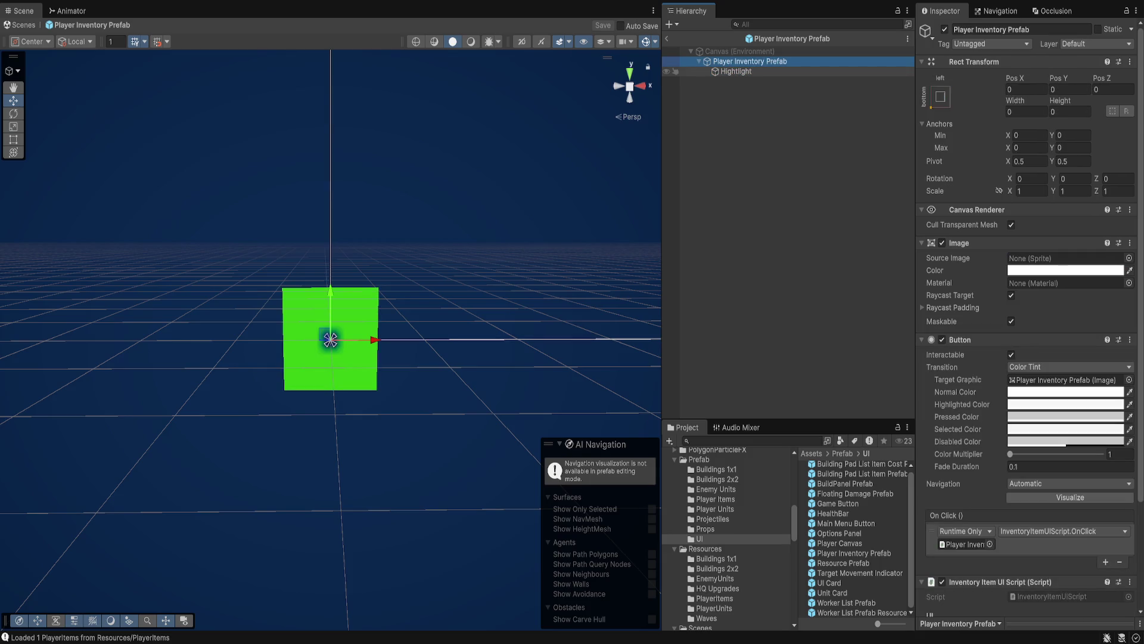
mouse_move(417, 239)
left_mouse_down()
mouse_move(453, 227)
mouse_move(429, 250)
mouse_move(418, 239)
mouse_move(417, 250)
left_mouse_up()
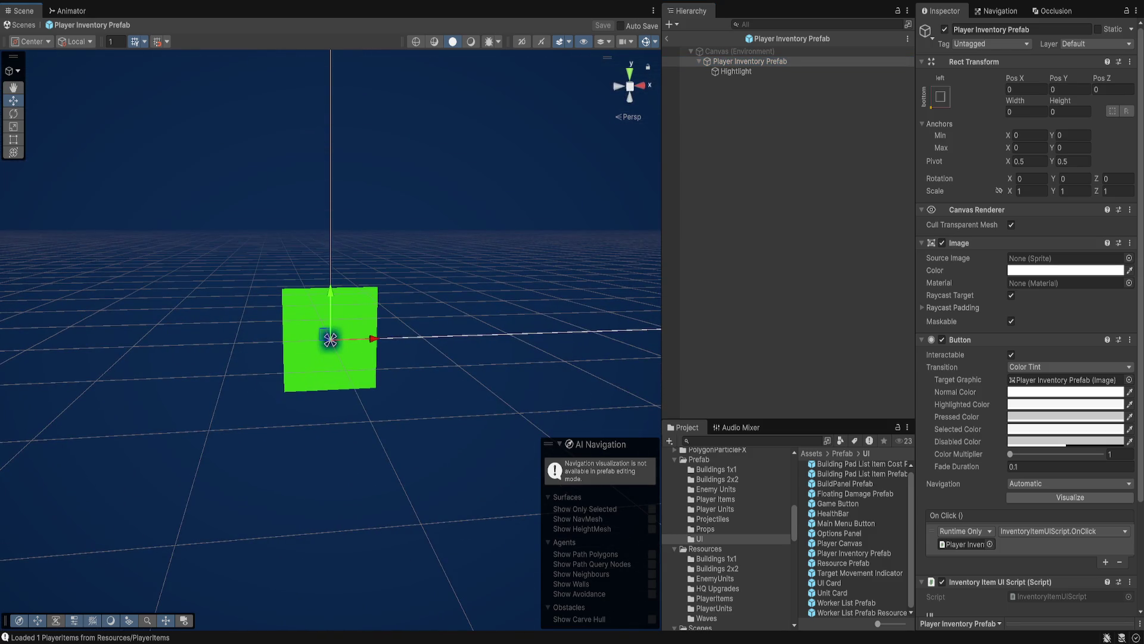
left_click(667, 38)
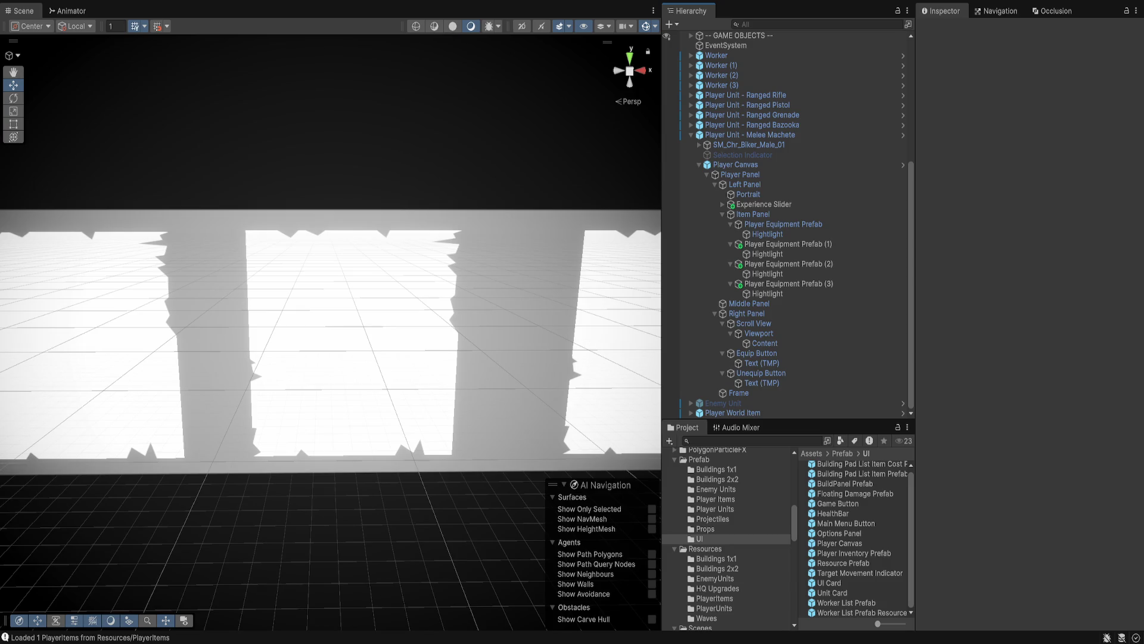
Place a Player Inventory Prefab instance under Scroll View's Content and expand its children.
left_click(764, 343)
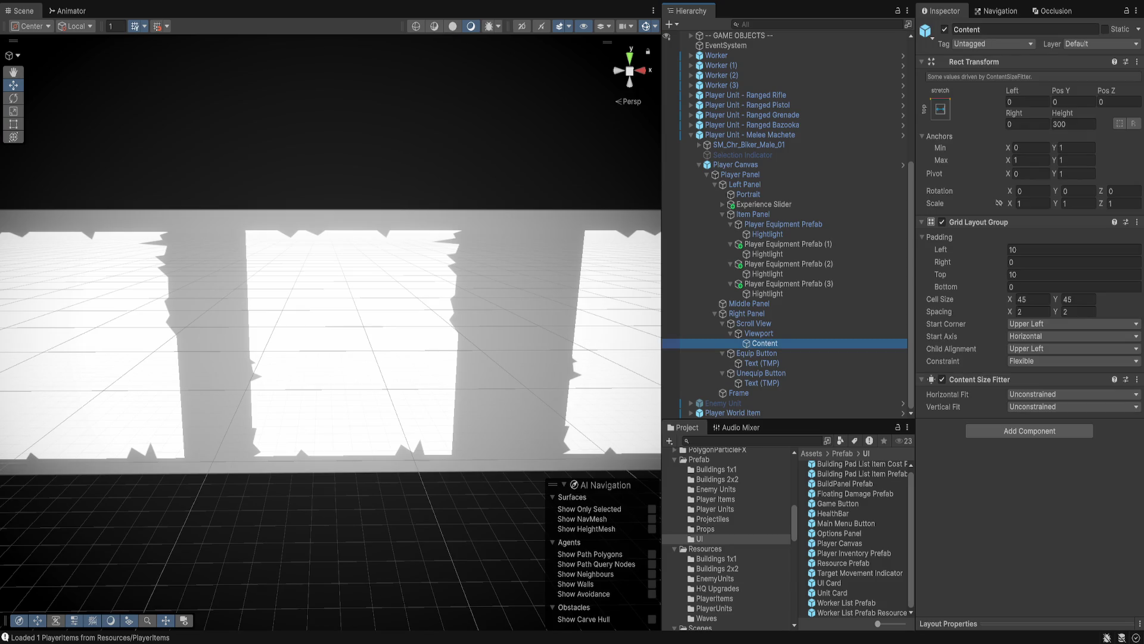
left_click_drag(854, 553, 765, 343)
key("f")
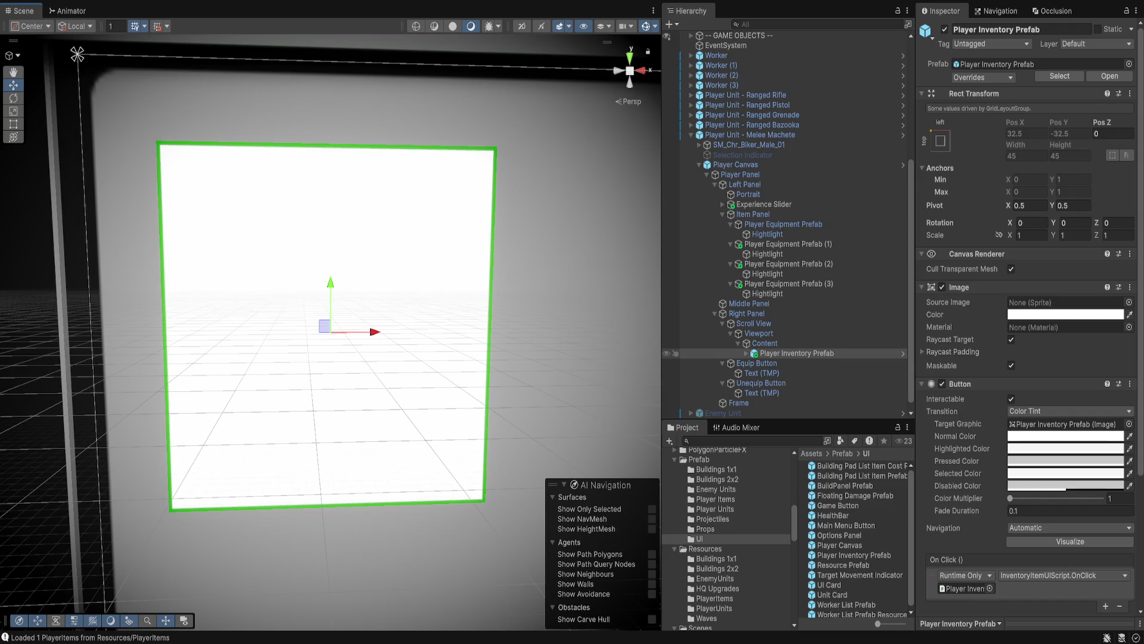
left_click(747, 353)
Select the Hightlight child, toggle its image off and on, and leave its left offset at -0.5.
left_click(783, 363)
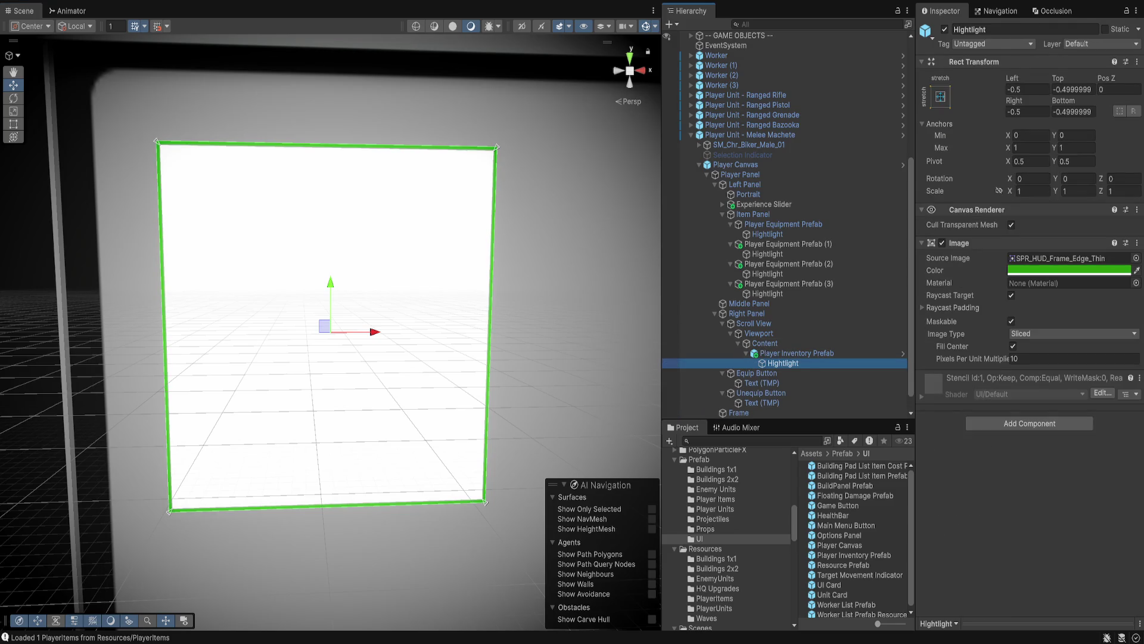
left_click(942, 243)
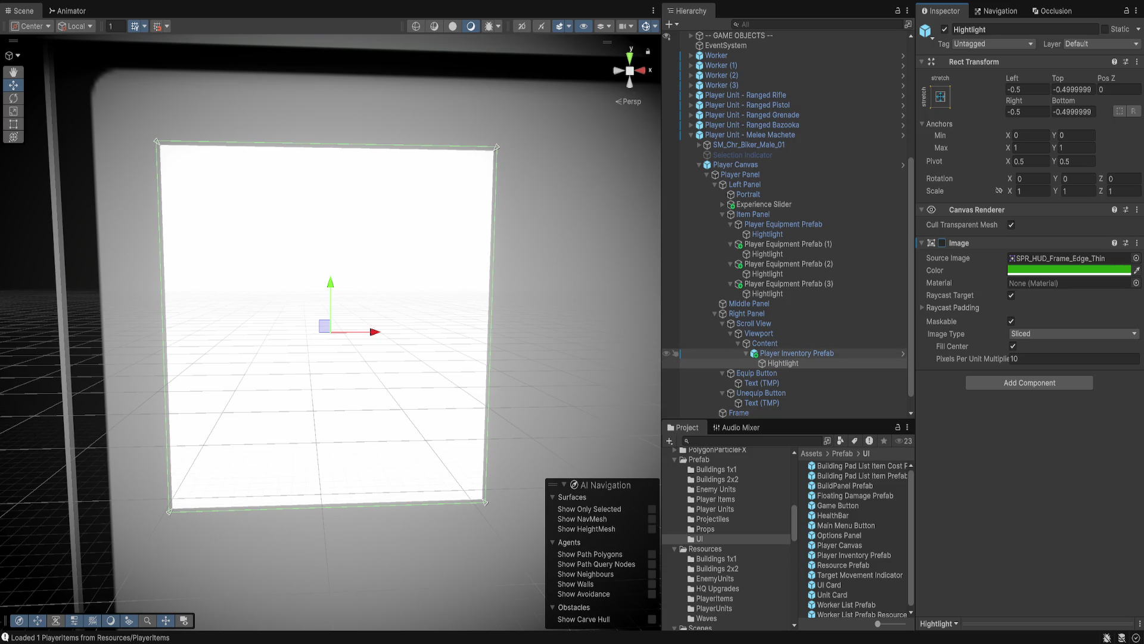
left_click(942, 243)
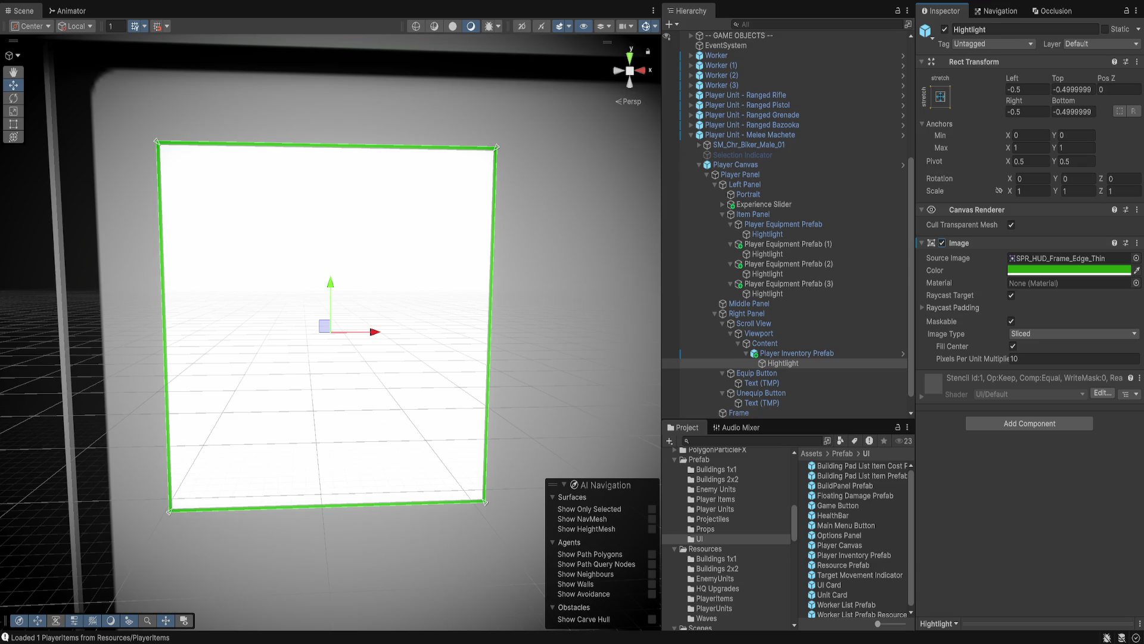
left_click(1027, 89)
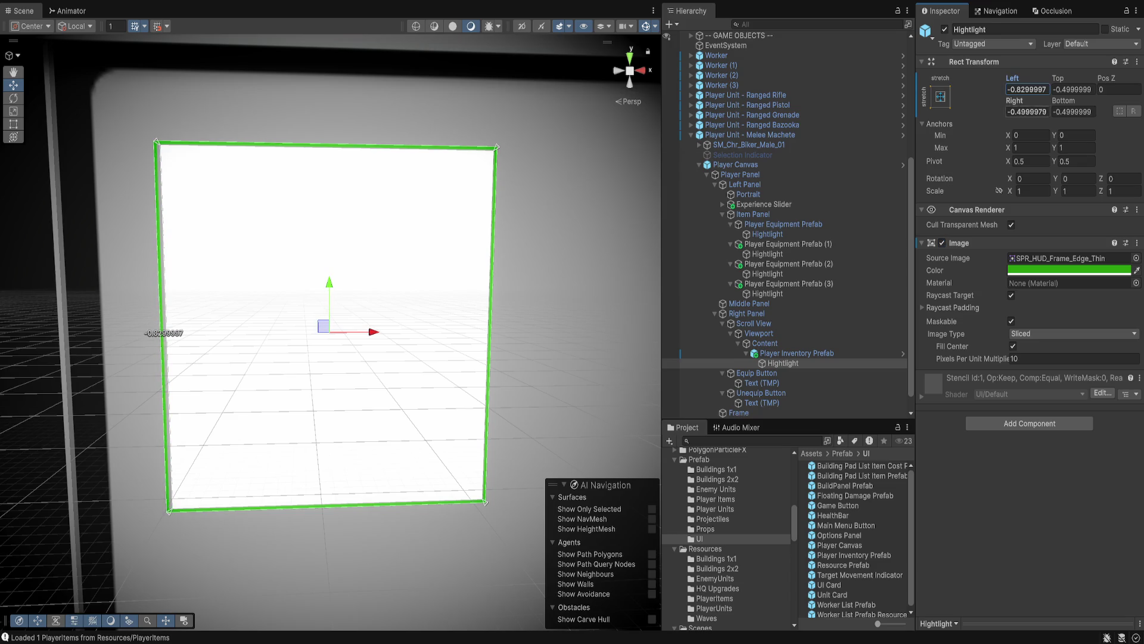
key("Escape")
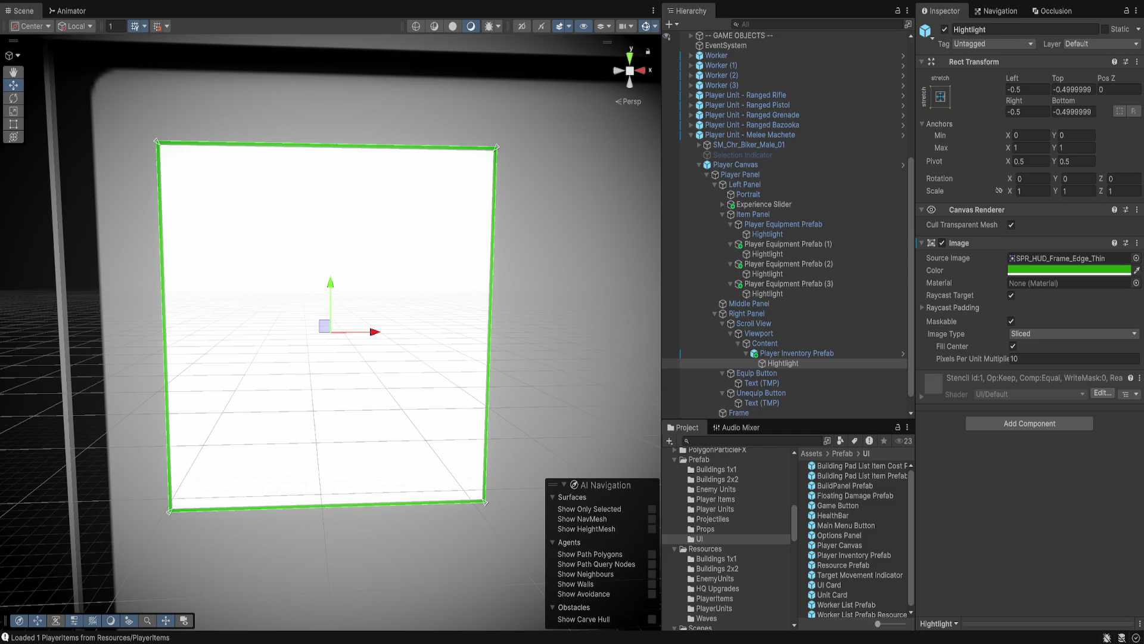
Try SPR_HUD_Frame_Lrg, then settle on the sliced SPR_HUD_Frame_Edge_Simple frame sprite.
key("ctrl+z")
key("ctrl+z")
key("ctrl+z")
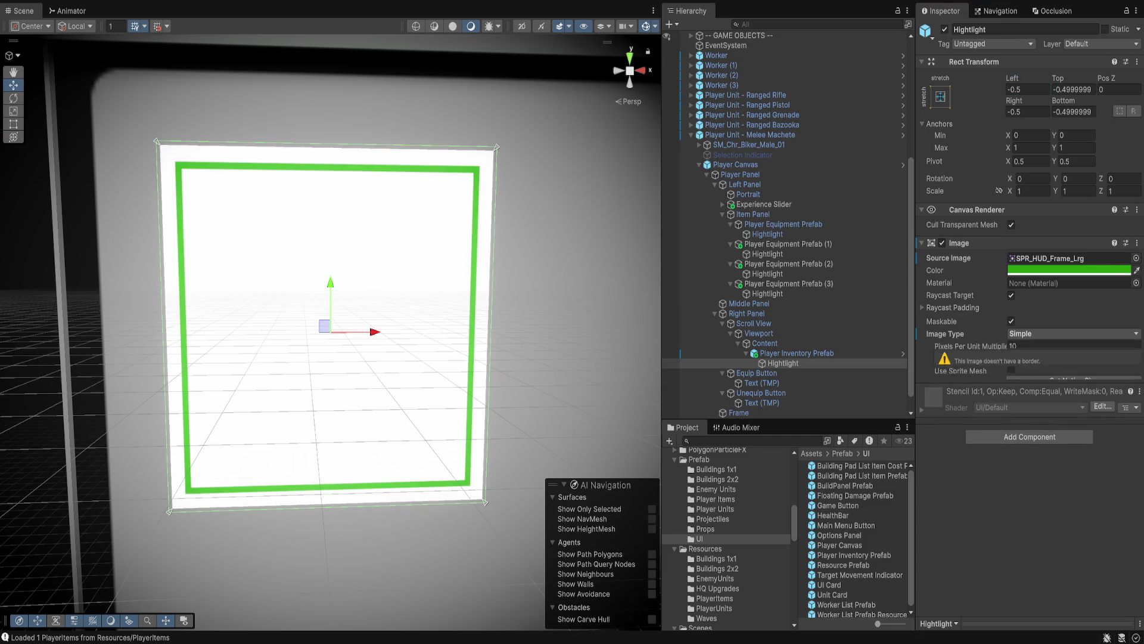
key("ctrl+z")
key("ctrl+y")
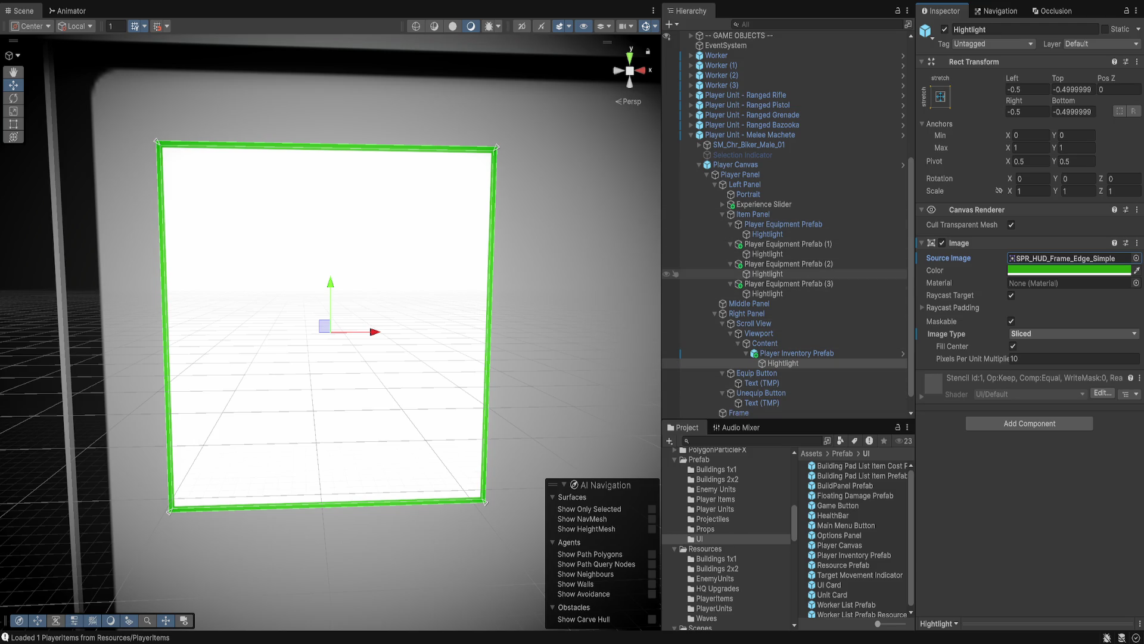
key("f")
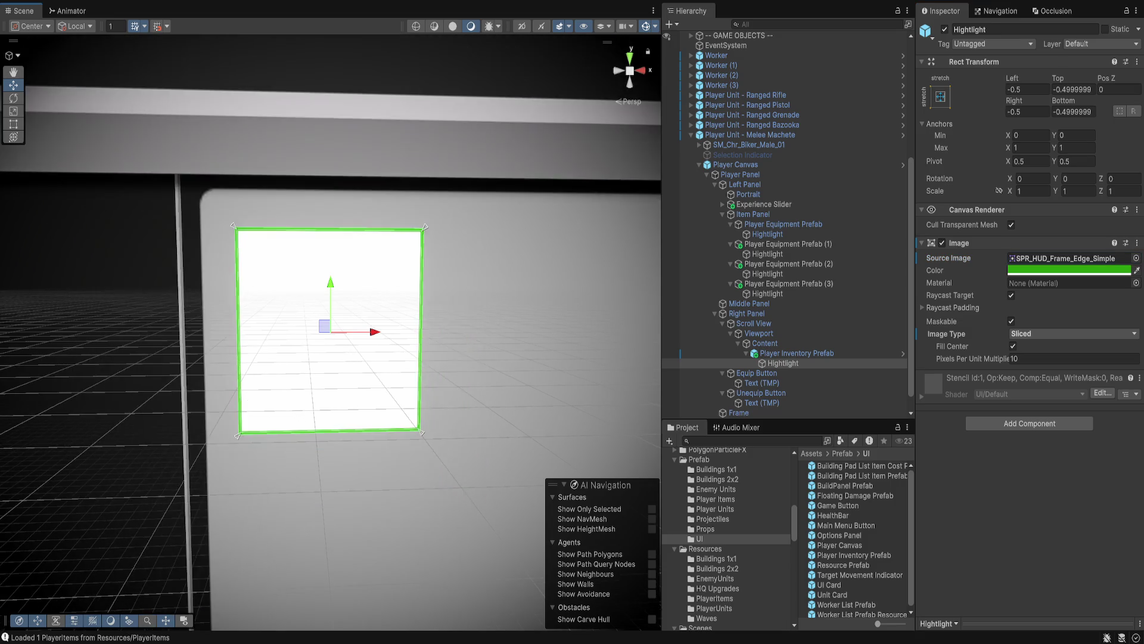
scroll(331, 331, "up", 5)
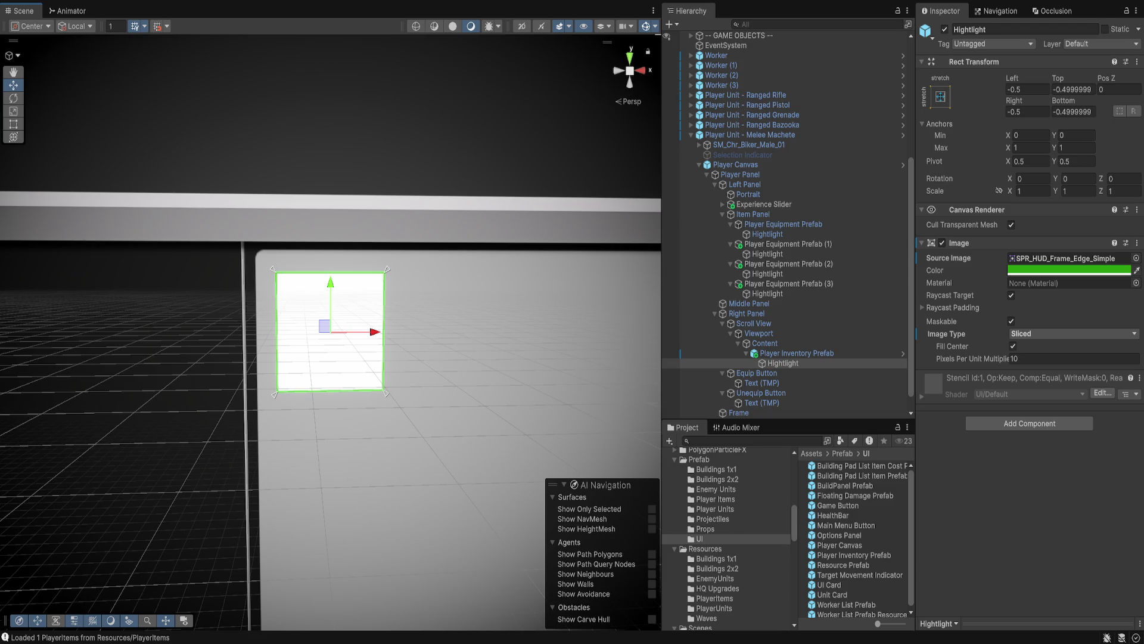
Select Player Inventory Prefab in the Hierarchy and open it in Prefab Mode.
left_click(796, 353)
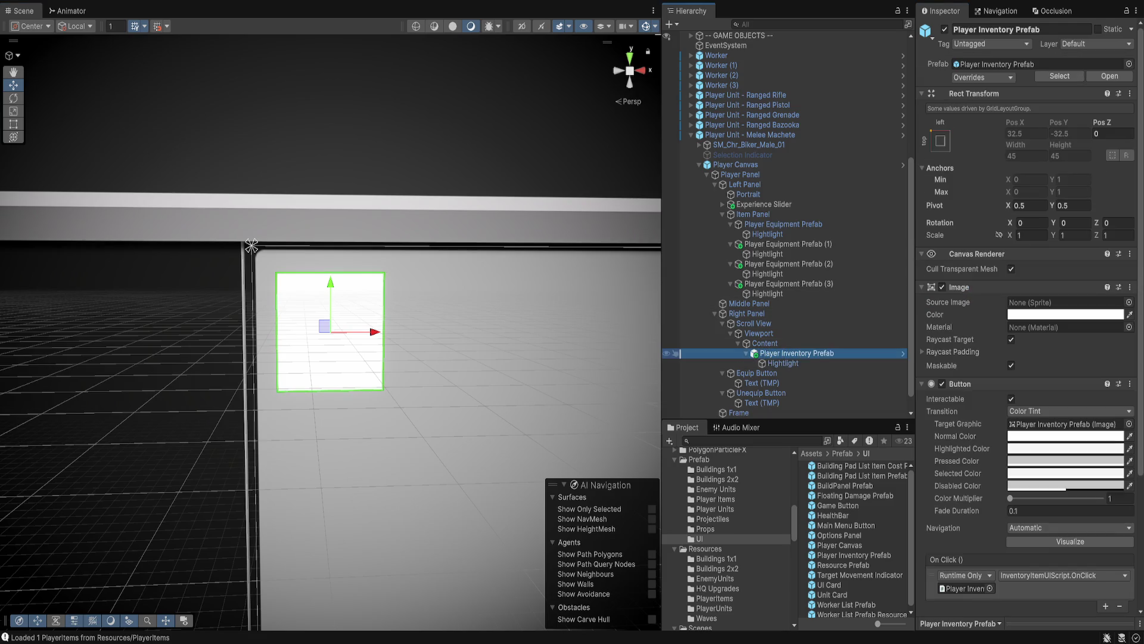
scroll(1025, 322, "down", 5)
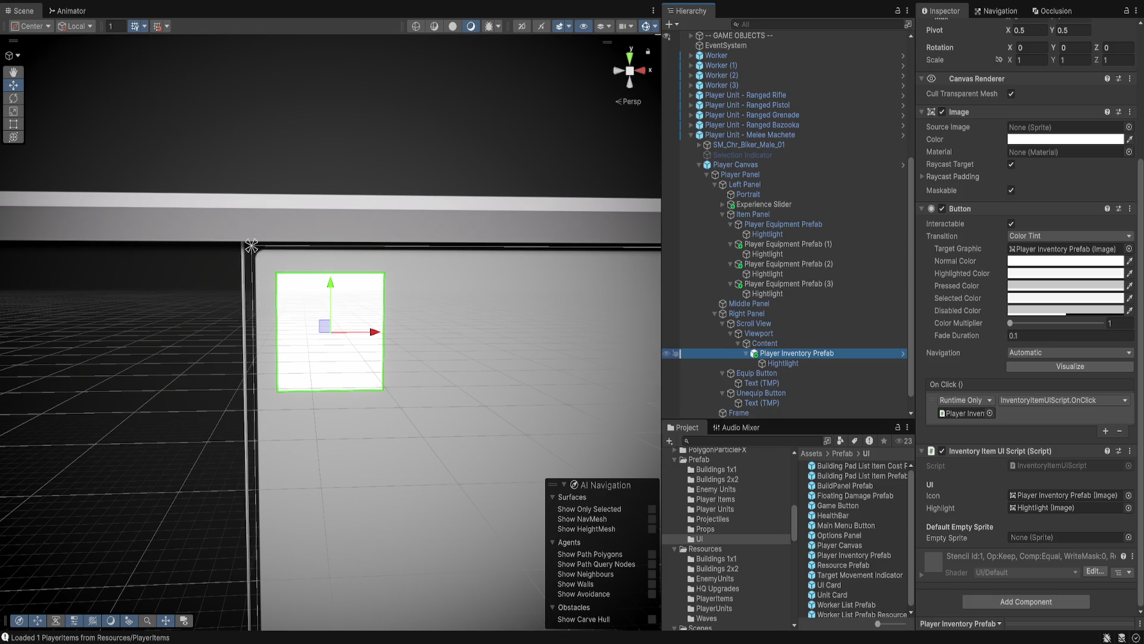
left_click(903, 353)
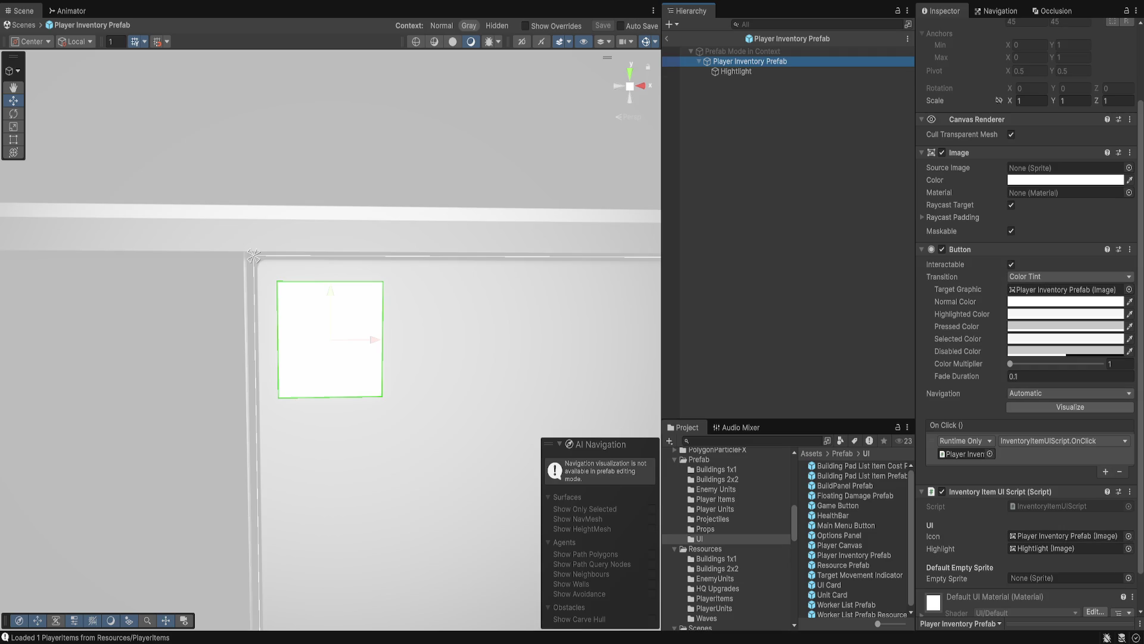
Browse candidate background sprites for the prefab, starting with a square tile sprite.
left_click(1128, 168)
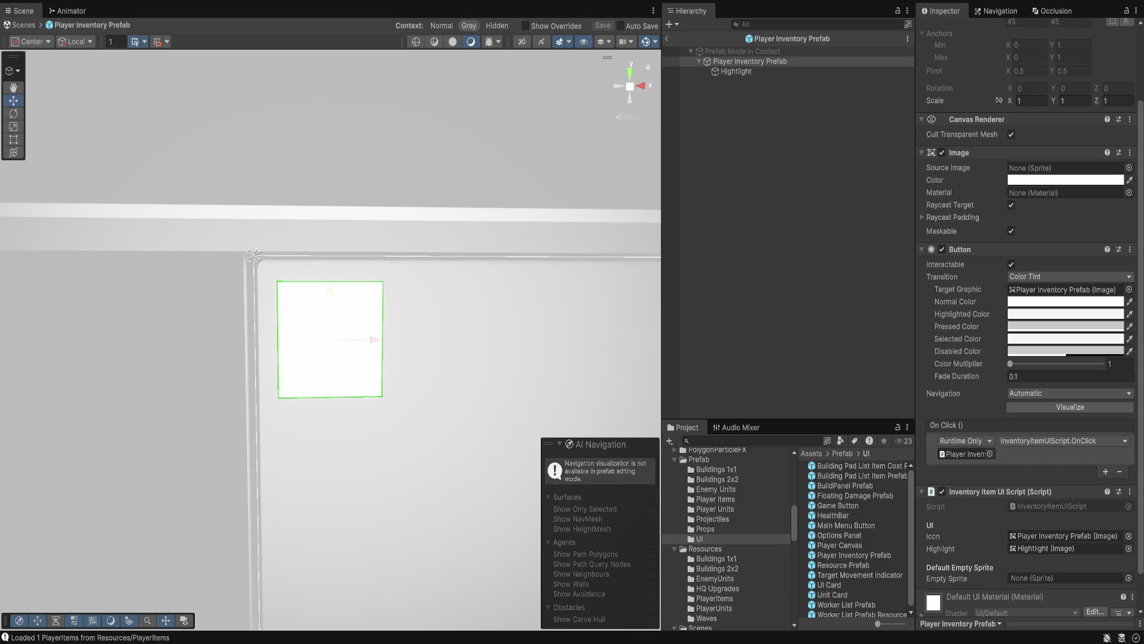
key("Right")
key("Right")
key("Right")
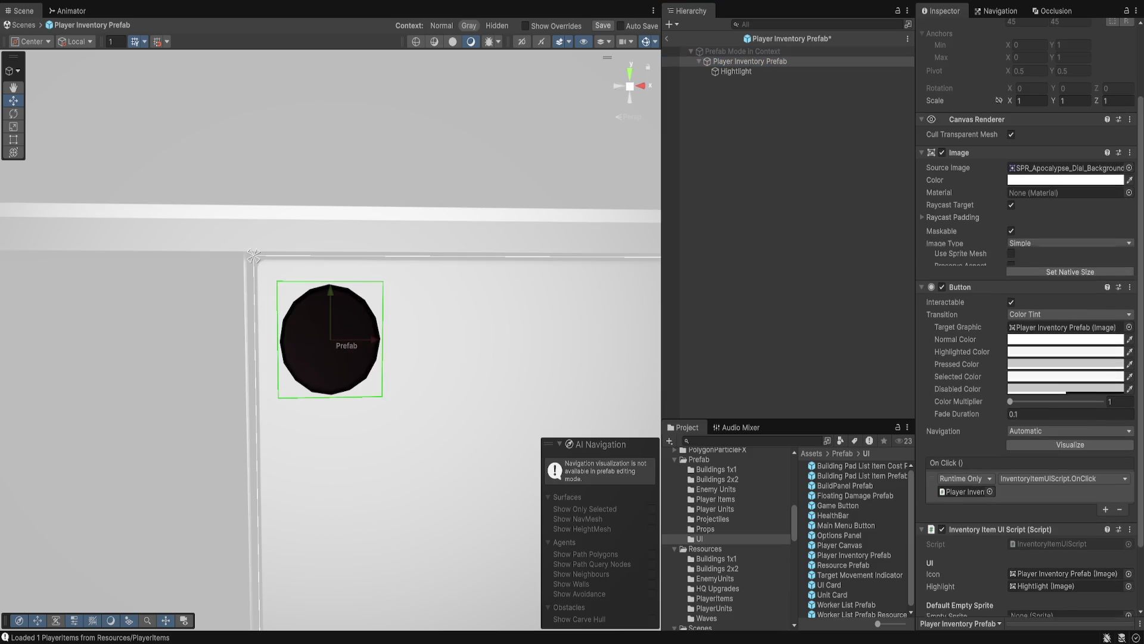
key("Right")
key("Right")
key("Right")
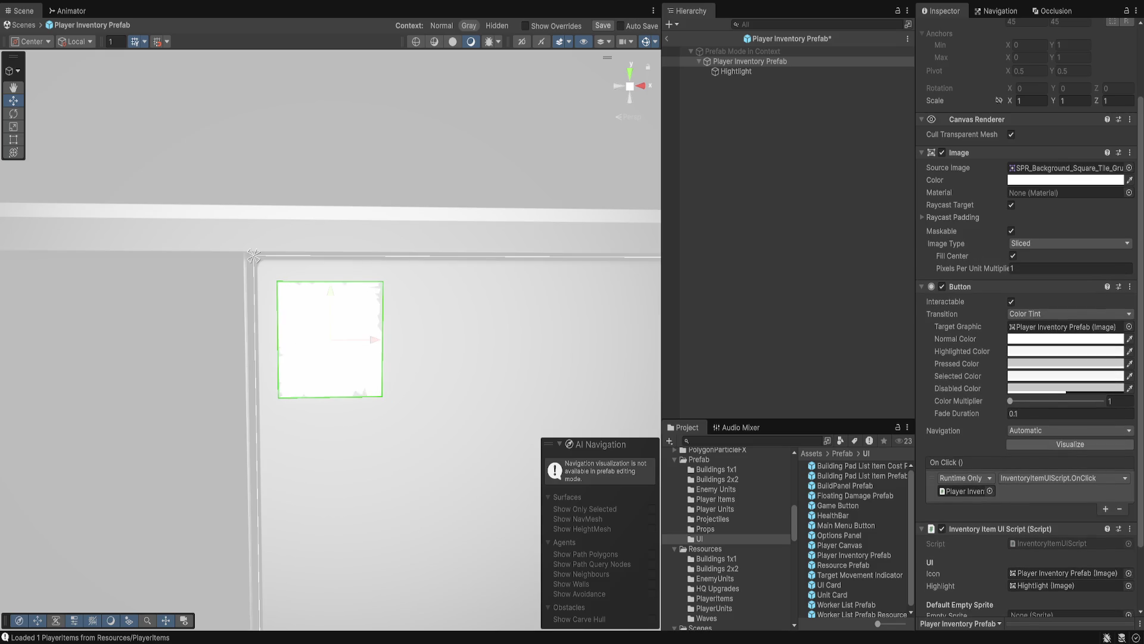
key("Right")
key("Right")
key("Right")
key("Right")
key("Right")
key("Right")
key("Right")
key("Right")
key("Right")
key("Right")
key("Right")
key("Right")
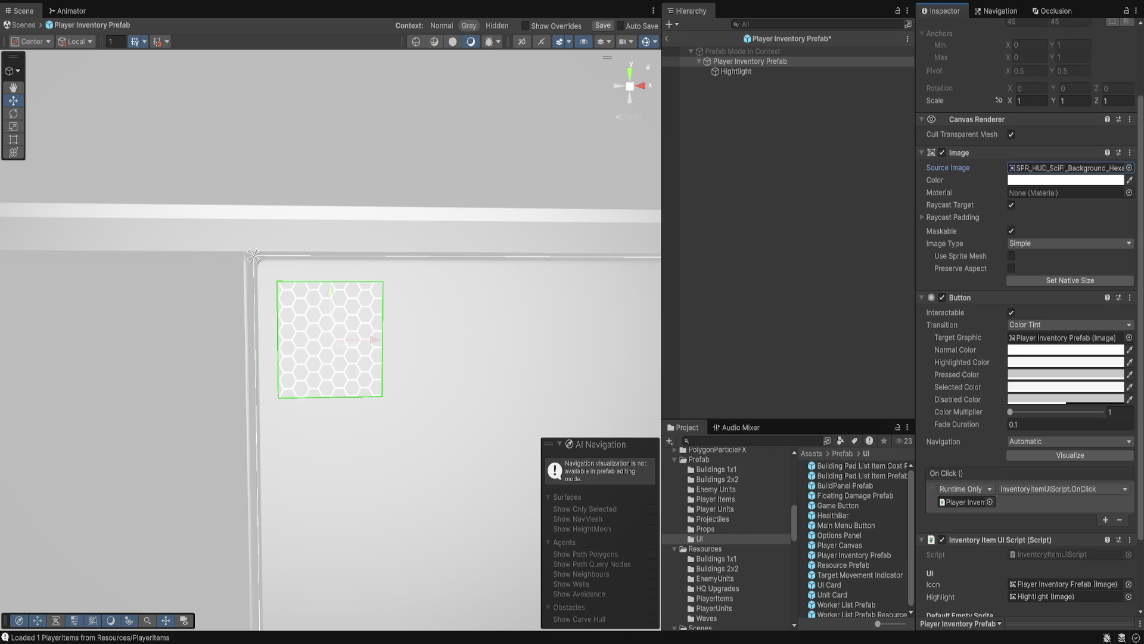
Undo an accidental nested prefab copy and add a new UI Image child to the prefab.
left_click(750, 61)
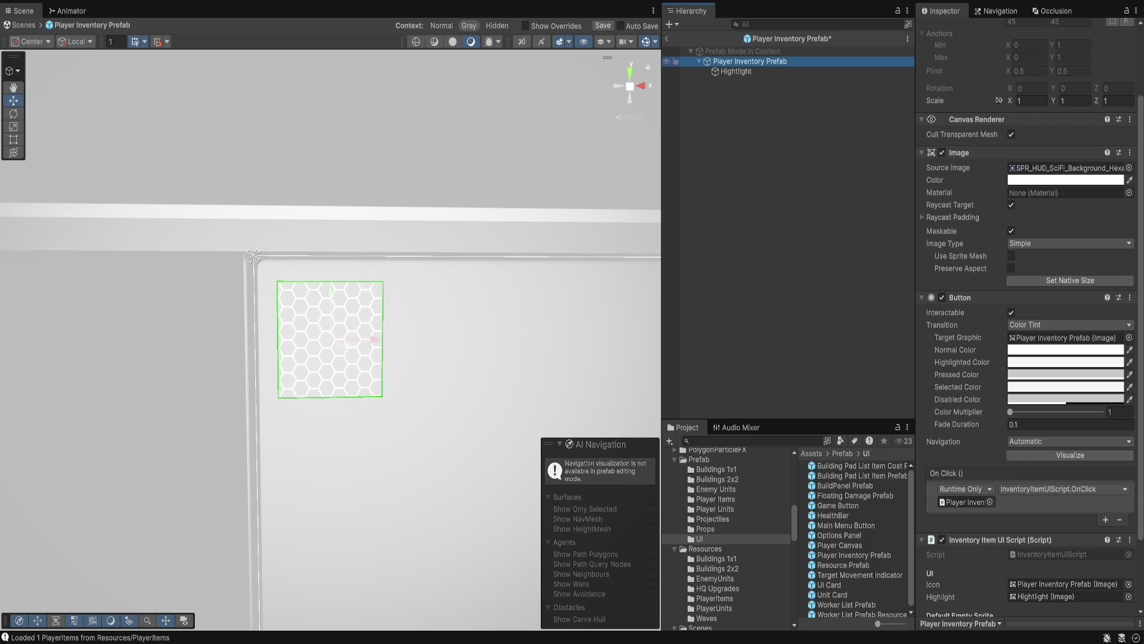
left_click_drag(853, 555, 750, 66)
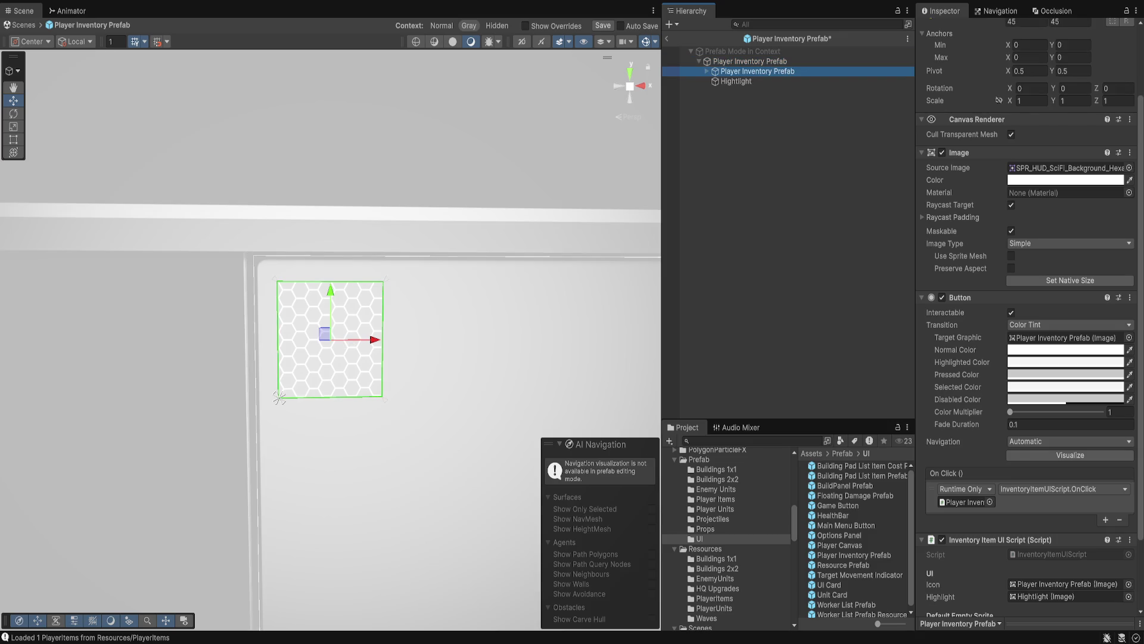
key("ctrl+z")
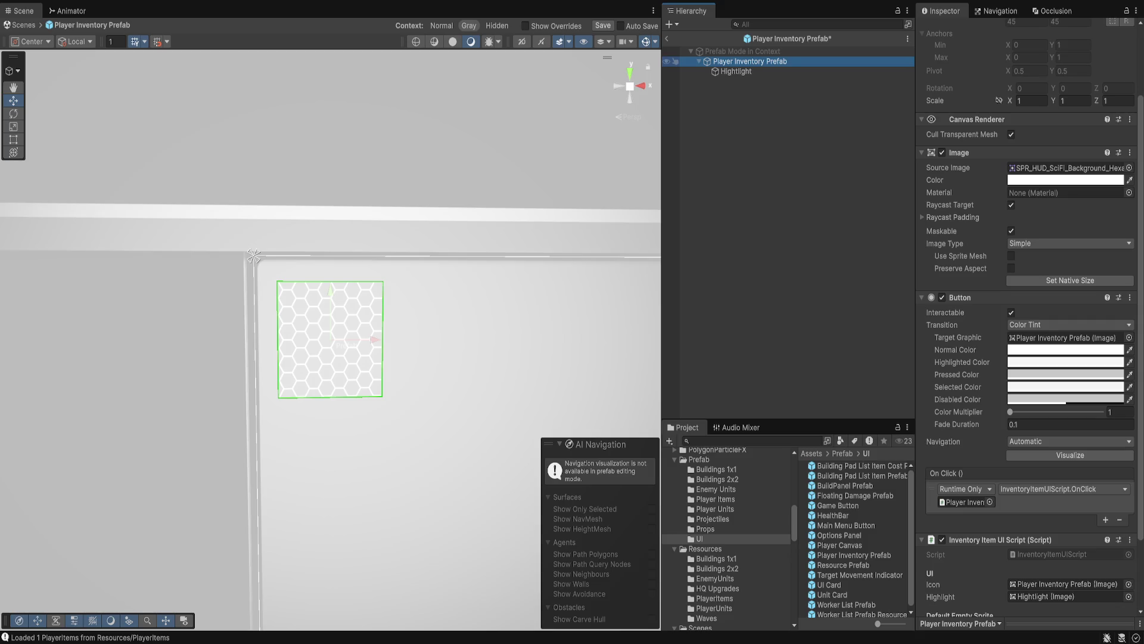
left_click(331, 340)
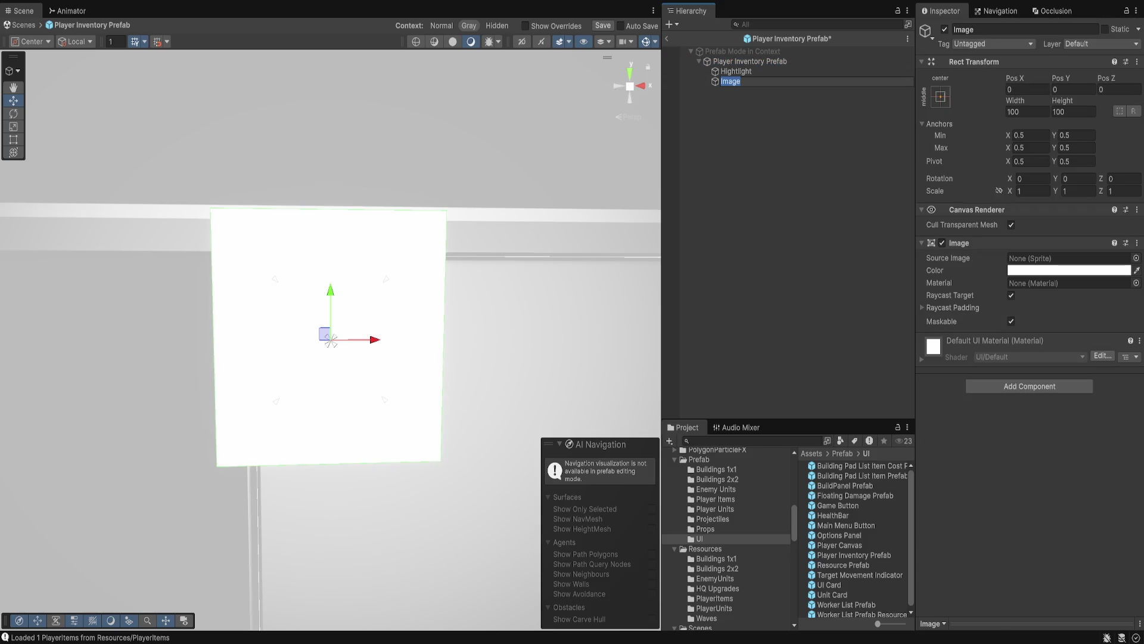
Confirm the new Image child's name and check it alongside the Hightlight object.
key("Return")
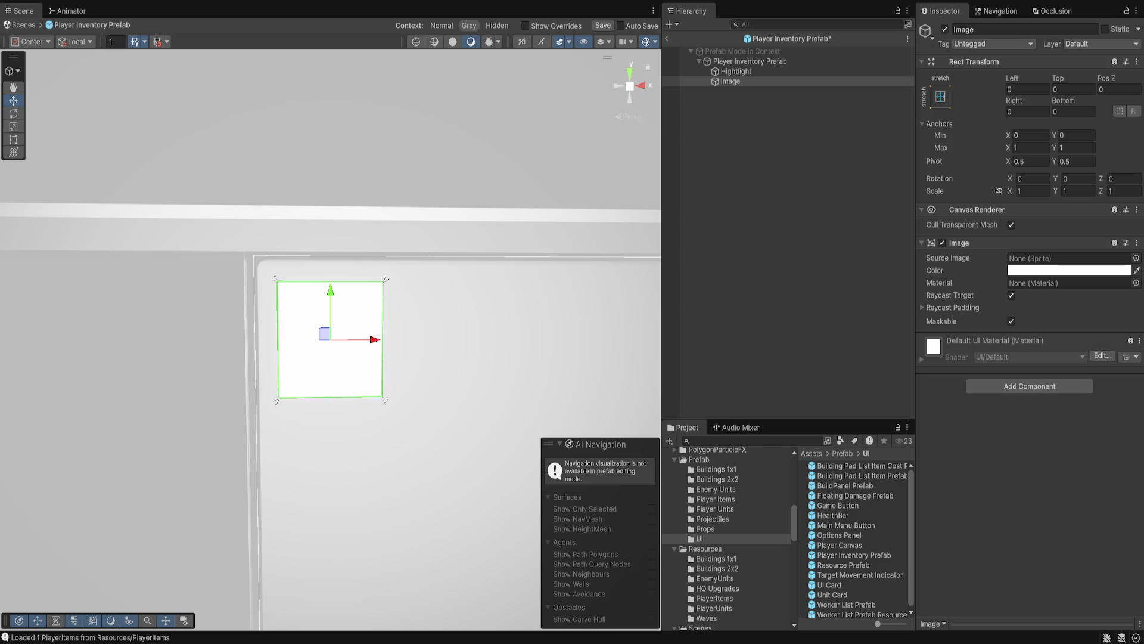
left_click(722, 81)
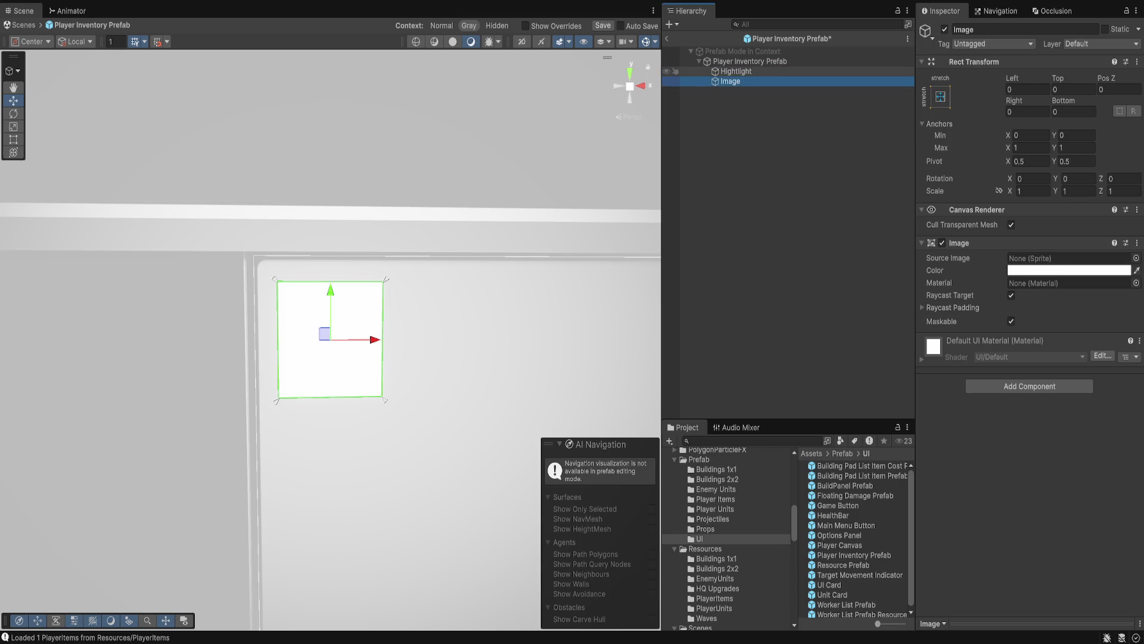
left_click(736, 71)
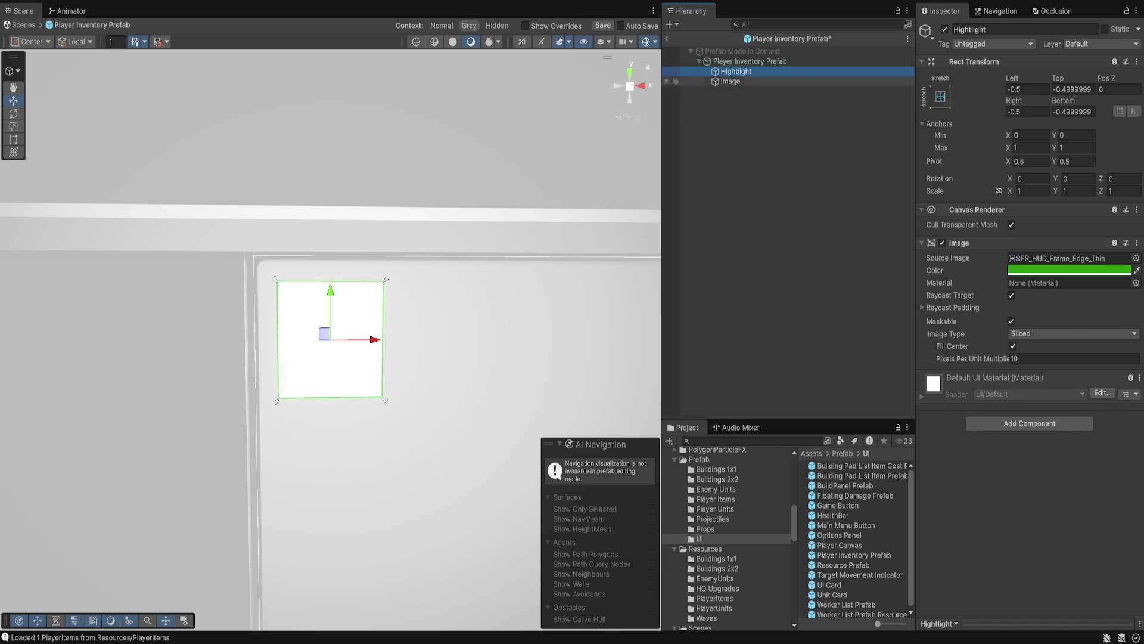
left_click(730, 81)
key("f")
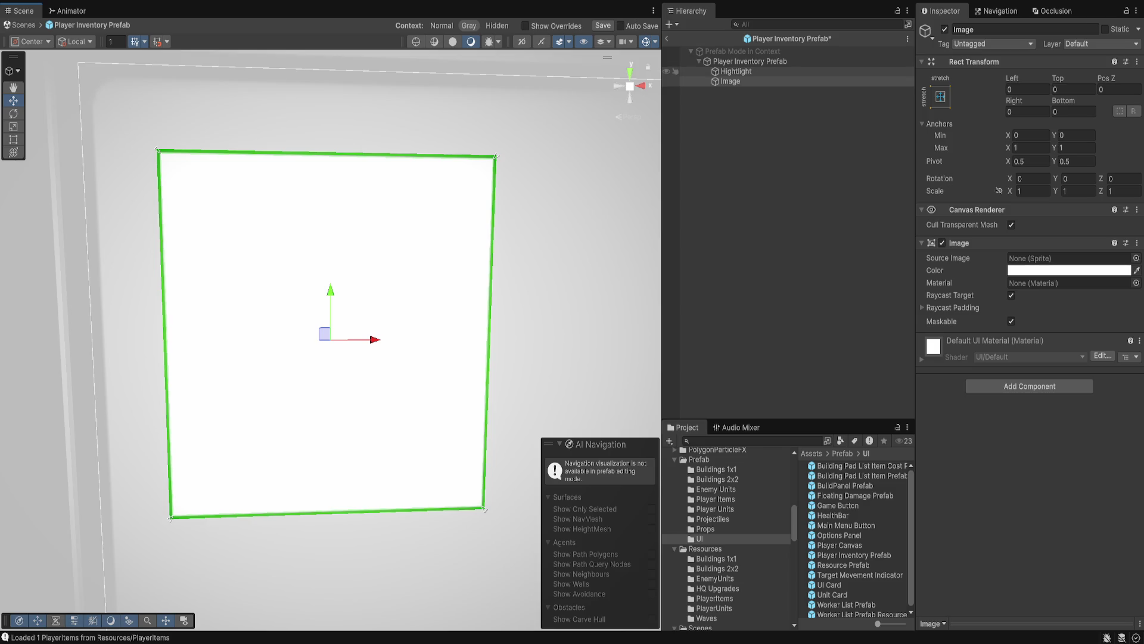
Rename the Hightlight object to Highlight.
left_click(736, 71)
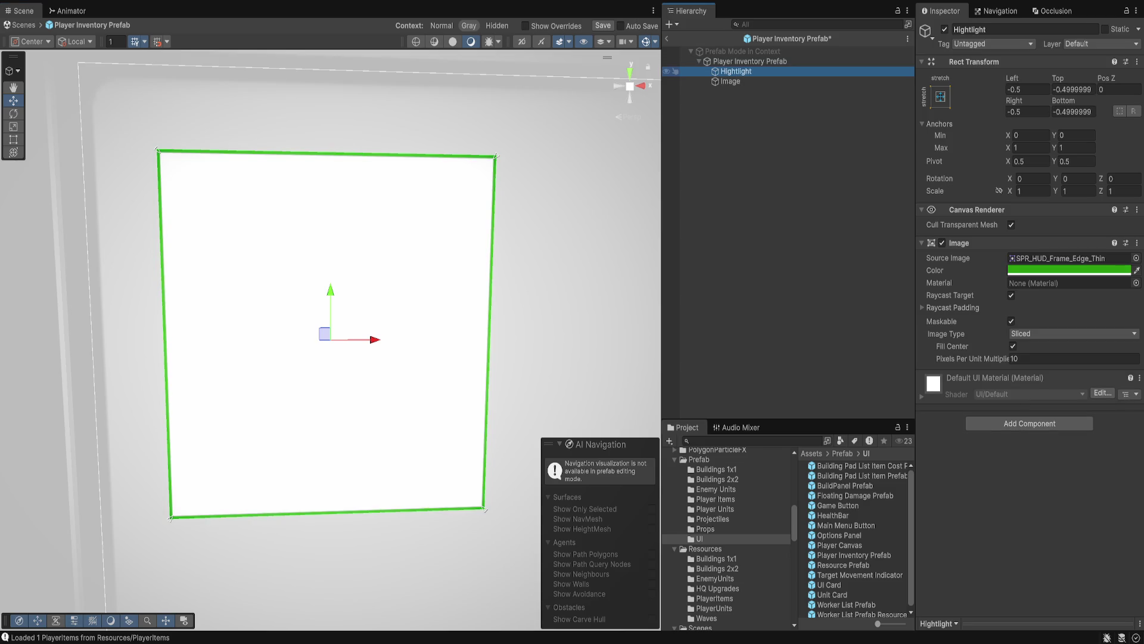
key("F2")
type("Highlight")
key("Return")
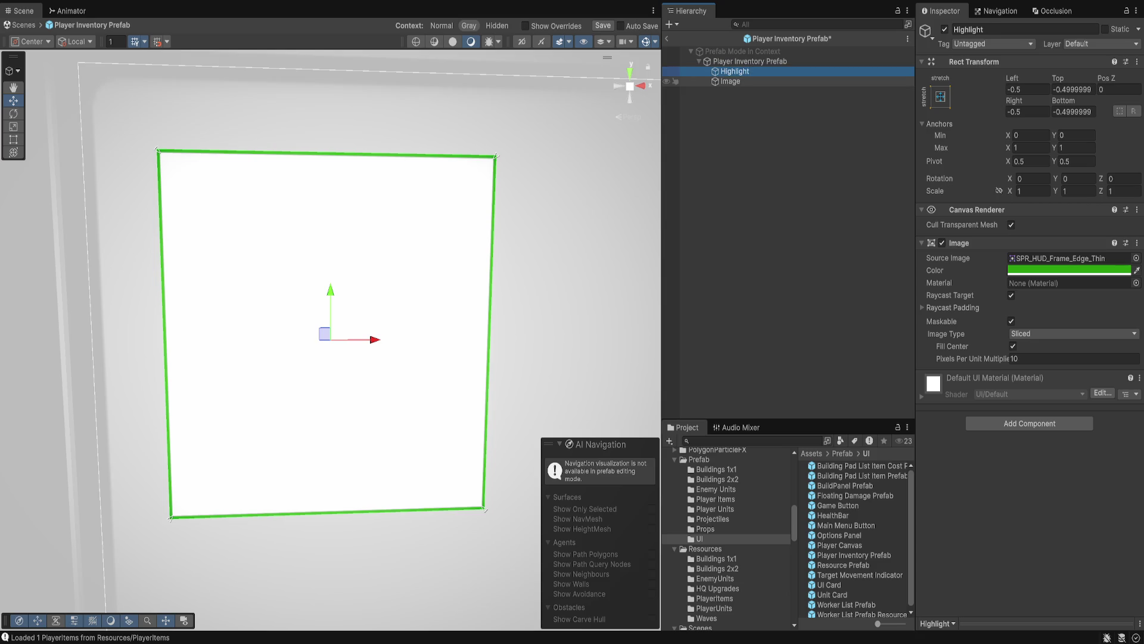
scroll(1029, 328, "down", 5)
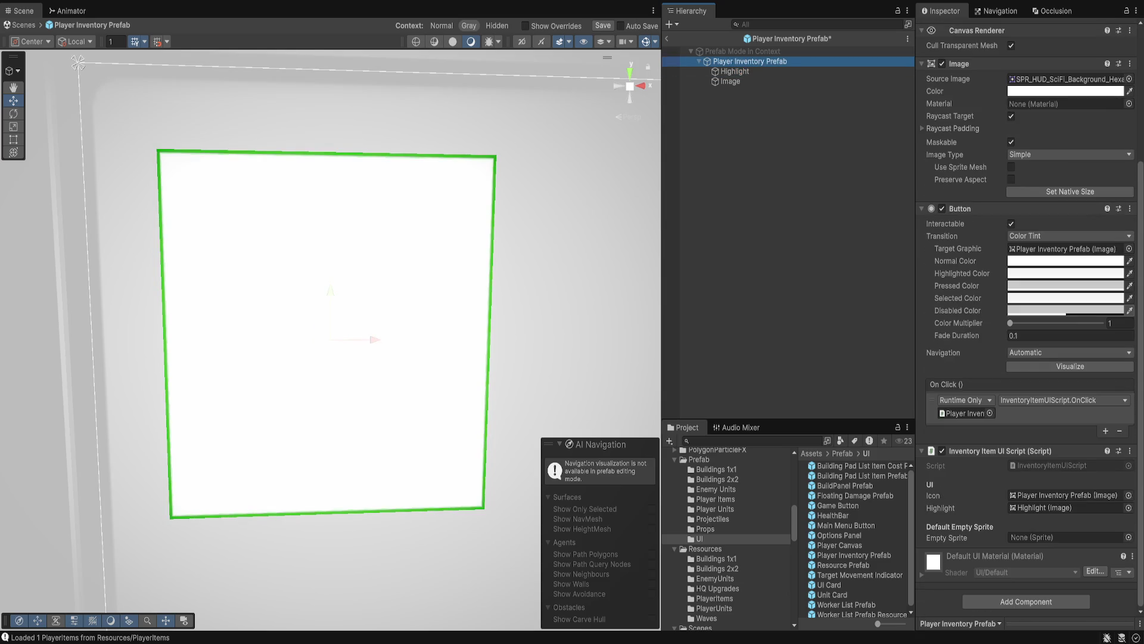
Assign the Image child as the item's Icon and pick an empty-slot default sprite.
left_click_drag(730, 81, 1067, 495)
key("ctrl+s")
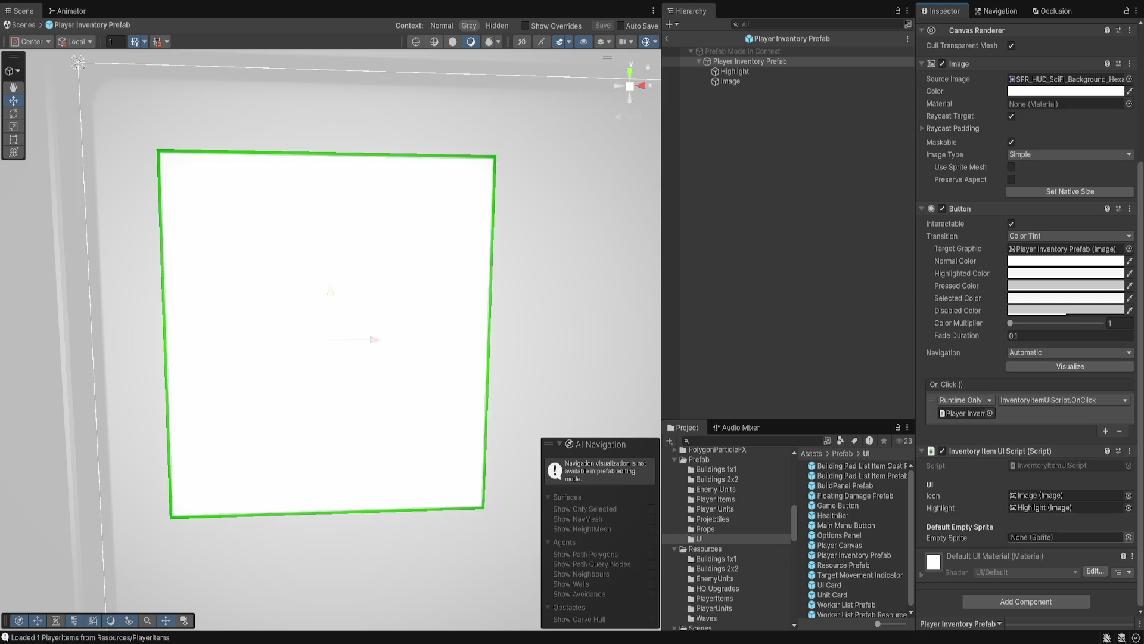
left_click(1128, 537)
key("Return")
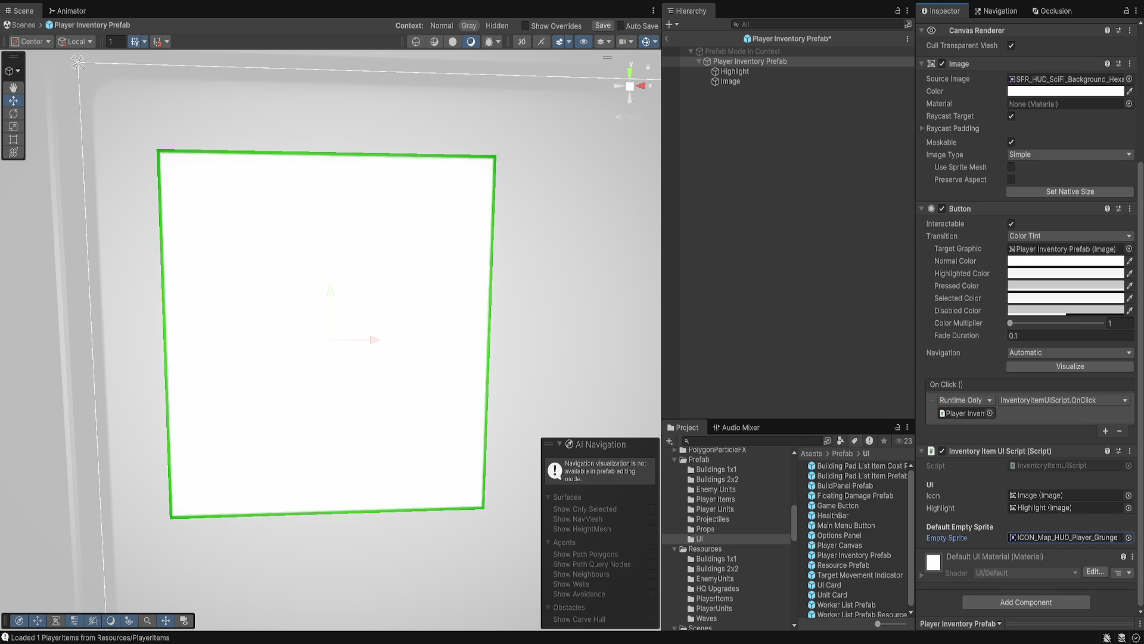
Disable the Image child's image, save the prefab, and return to the scene.
left_click(731, 82)
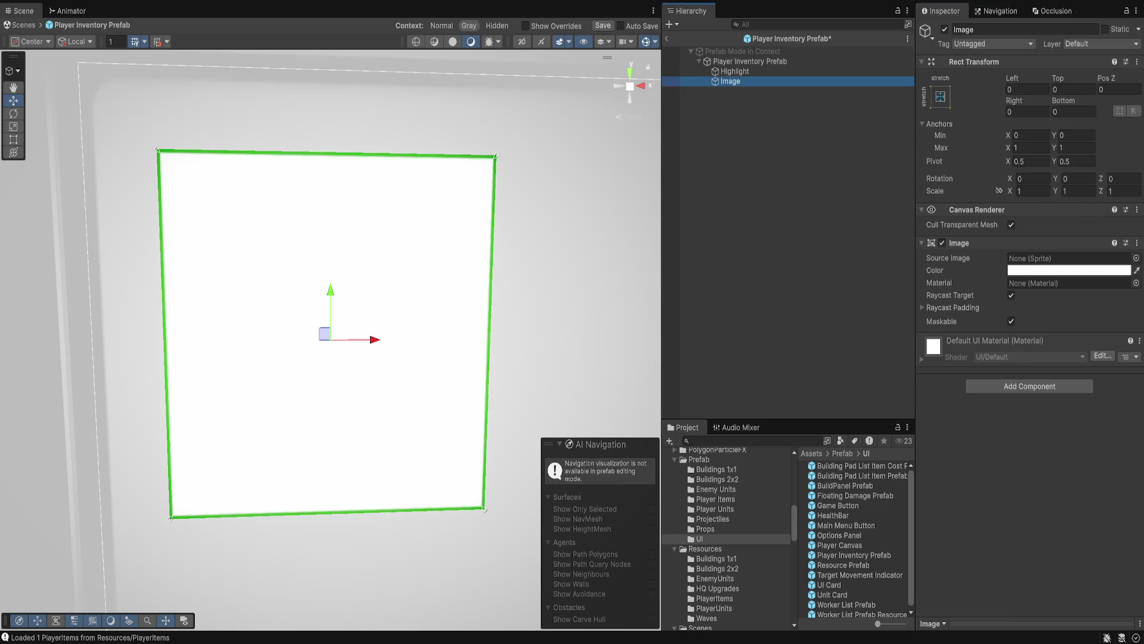
left_click(942, 242)
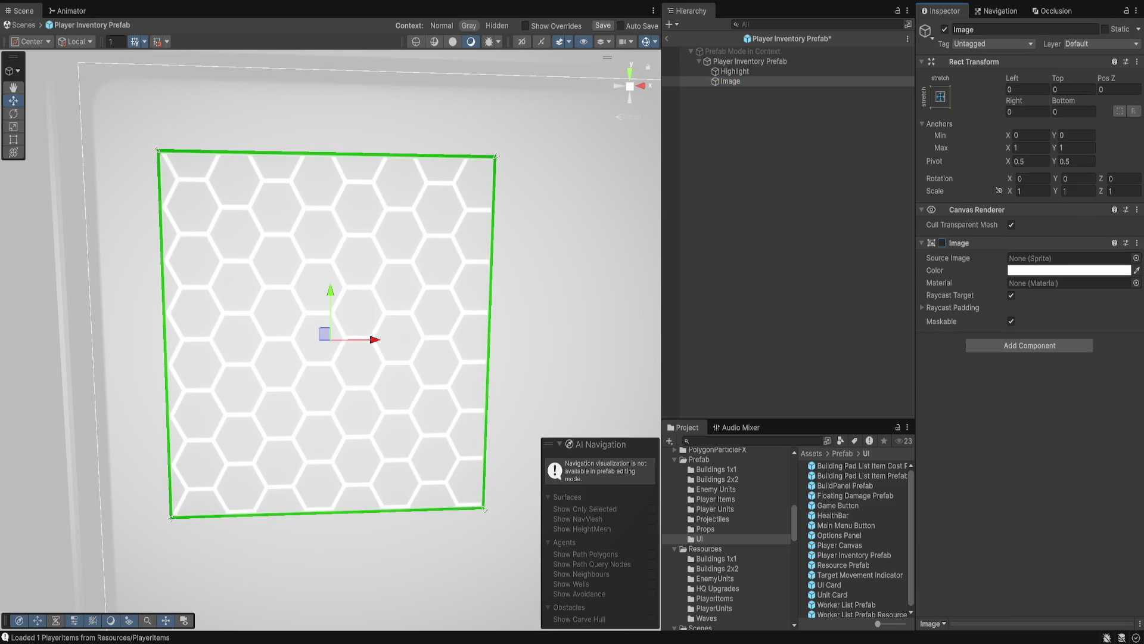
key("ctrl+s")
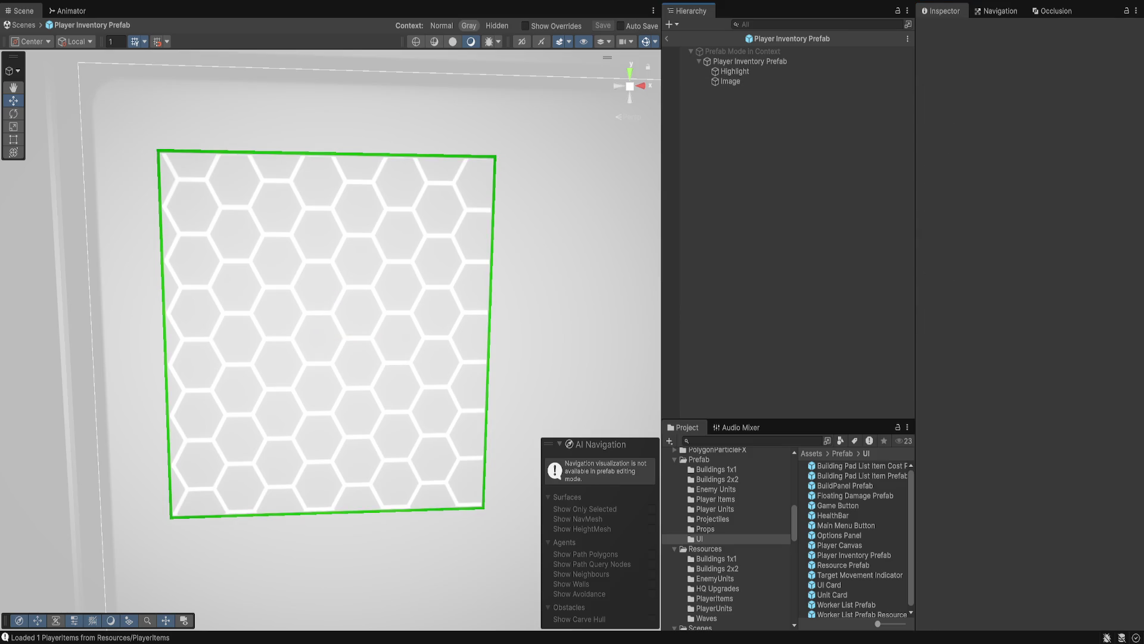
left_click(750, 61)
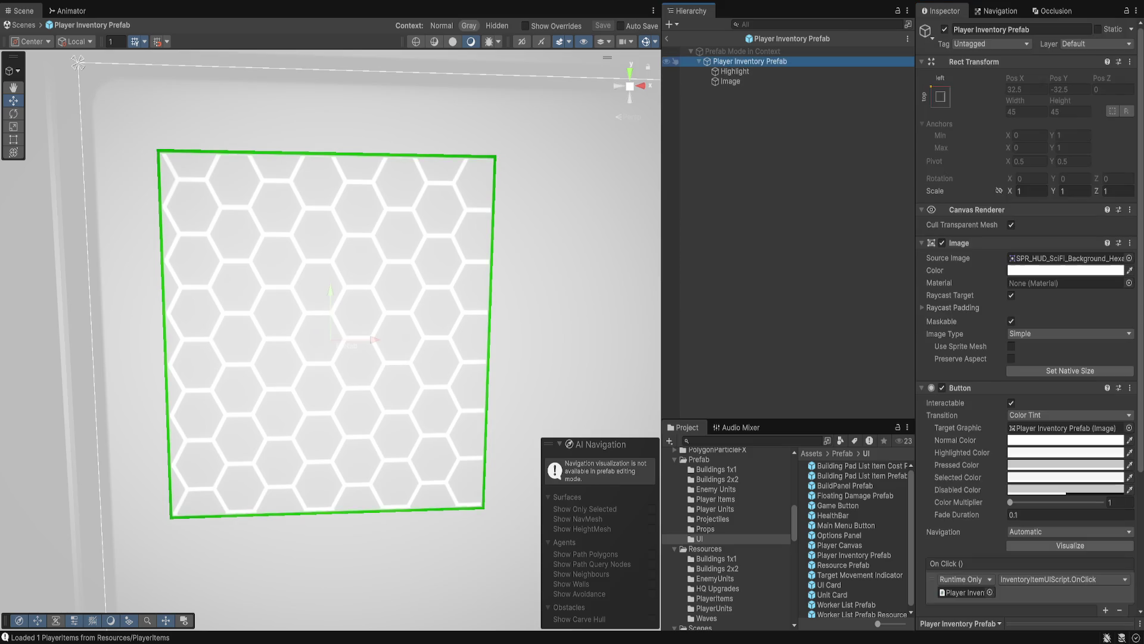
left_click(667, 38)
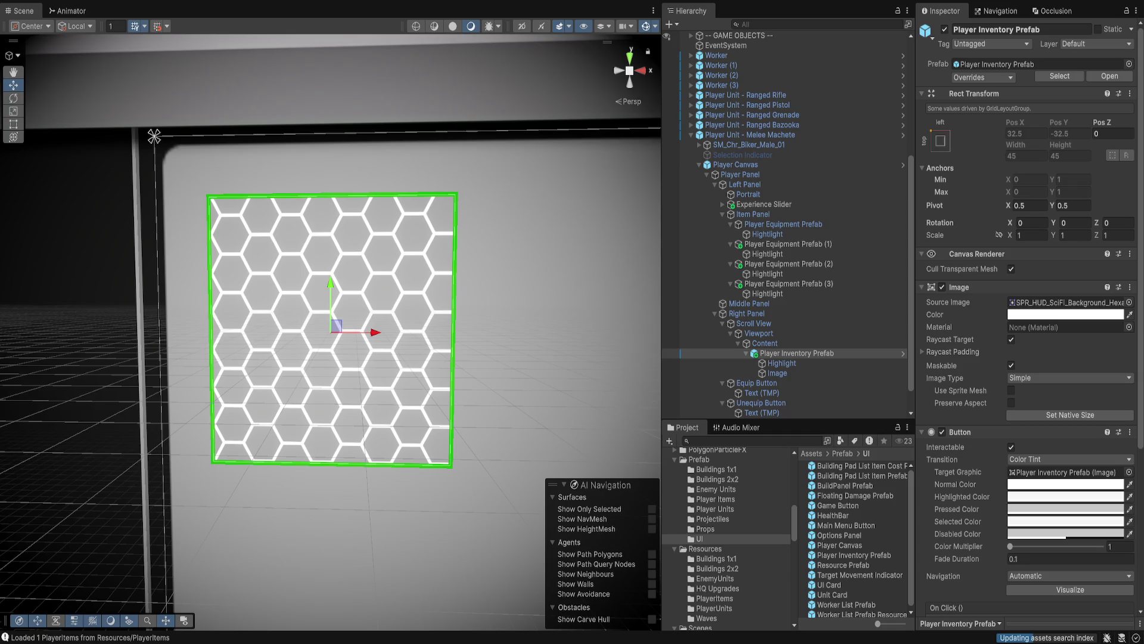
Clear the background sprite to None and make the background dark and translucent.
key("Right")
key("Right")
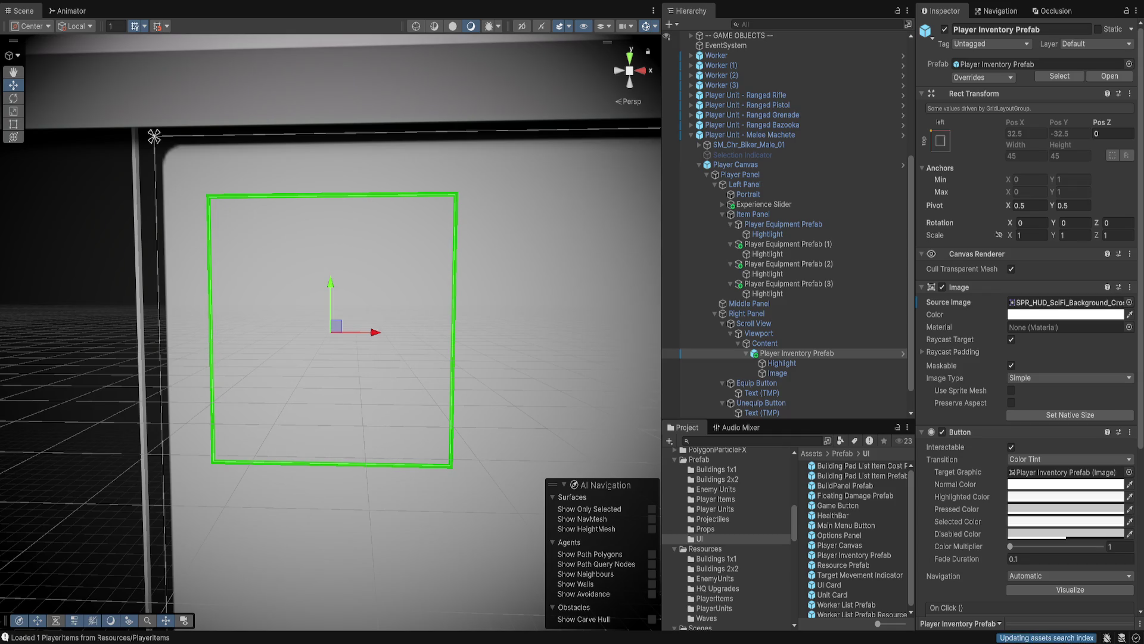
key("Right")
key("Right")
key("Right")
key("Right")
key("Right")
key("Right")
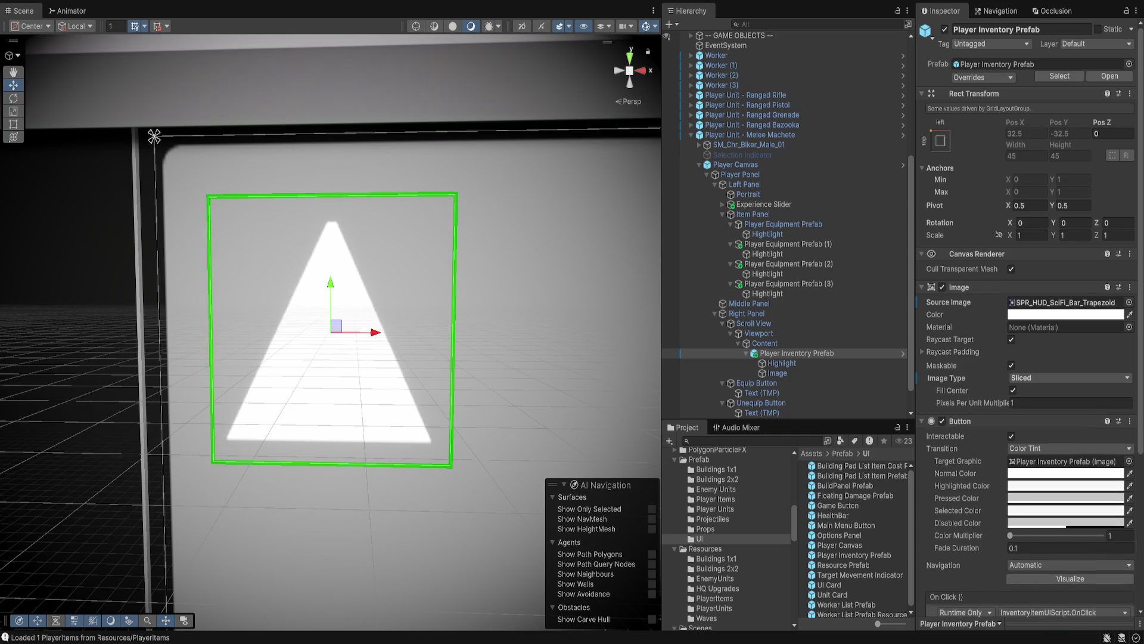
key("Right")
key("Right")
key("Right")
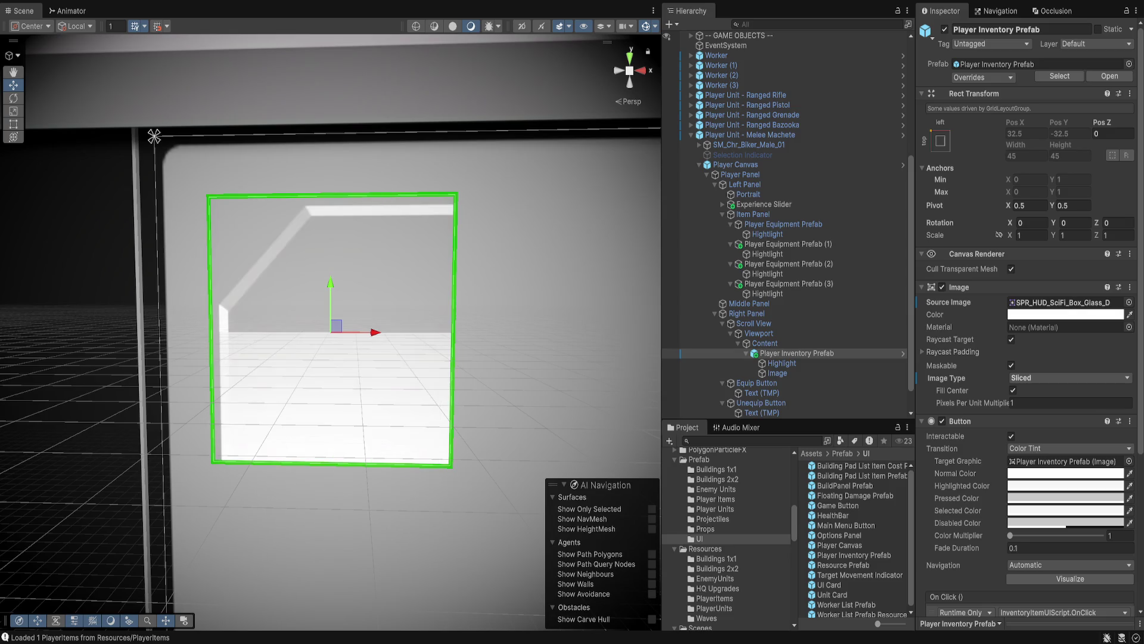
key("Right")
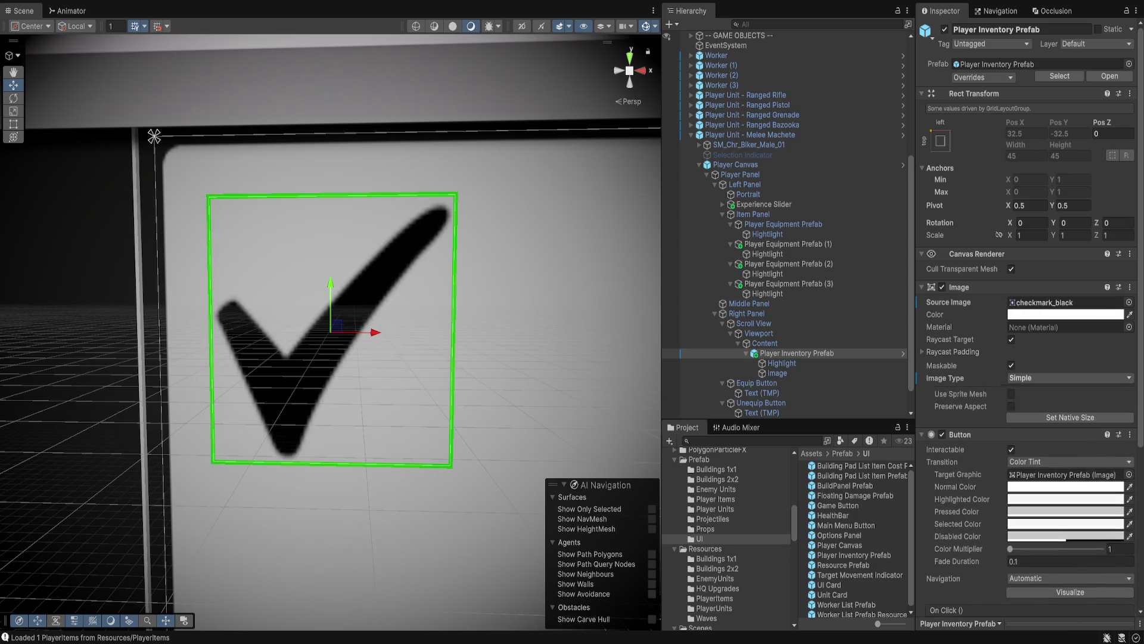
key("Left")
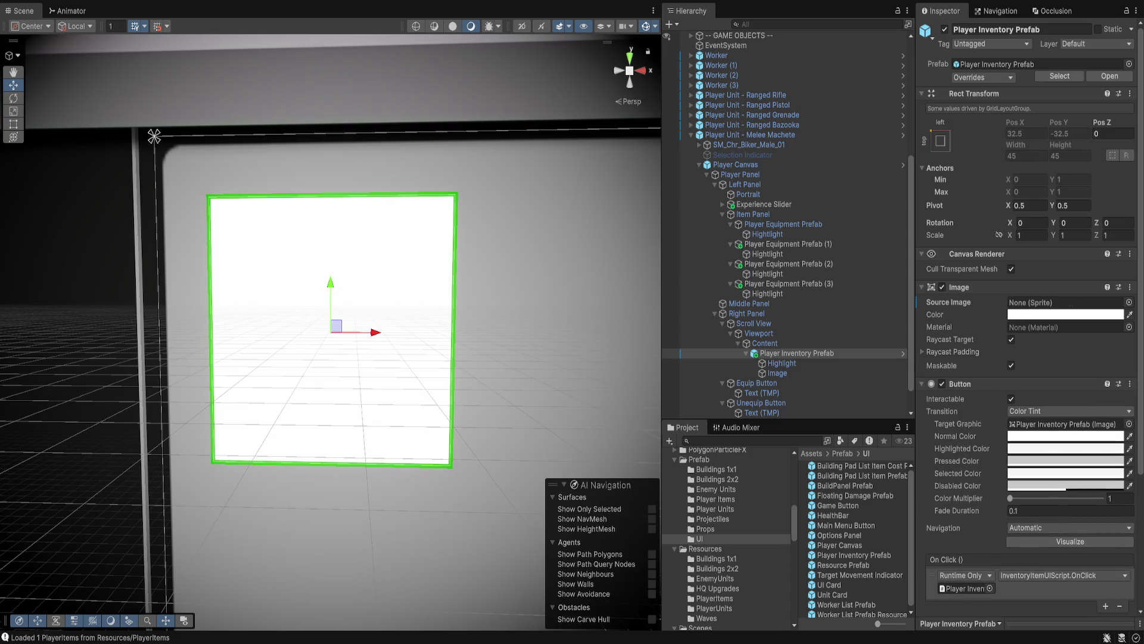
key("ctrl+v")
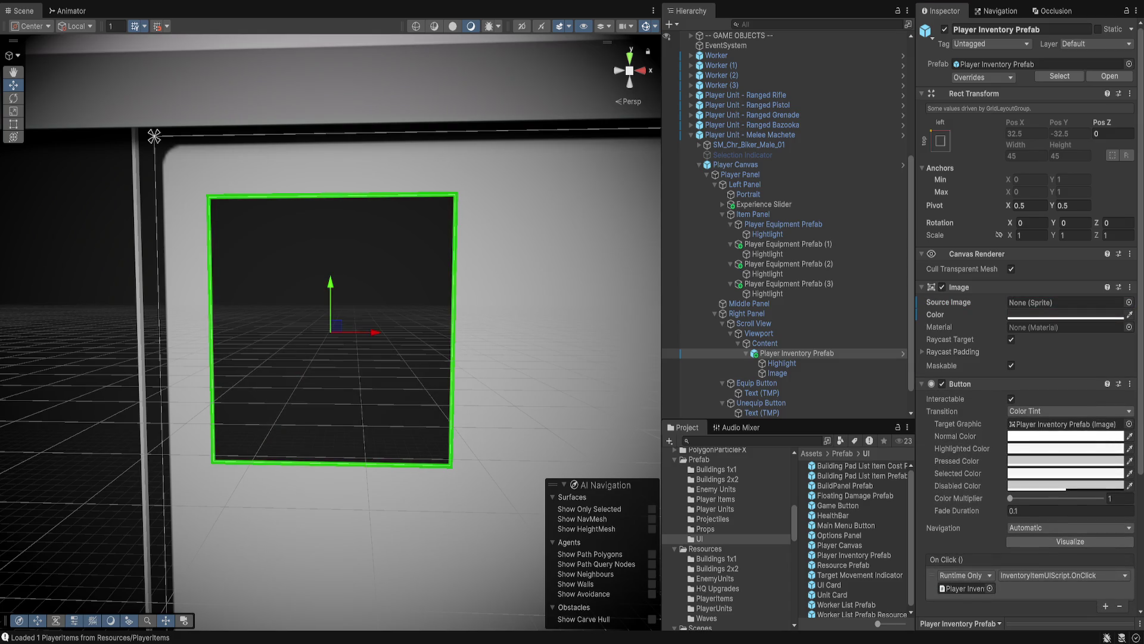
key("ctrl+v")
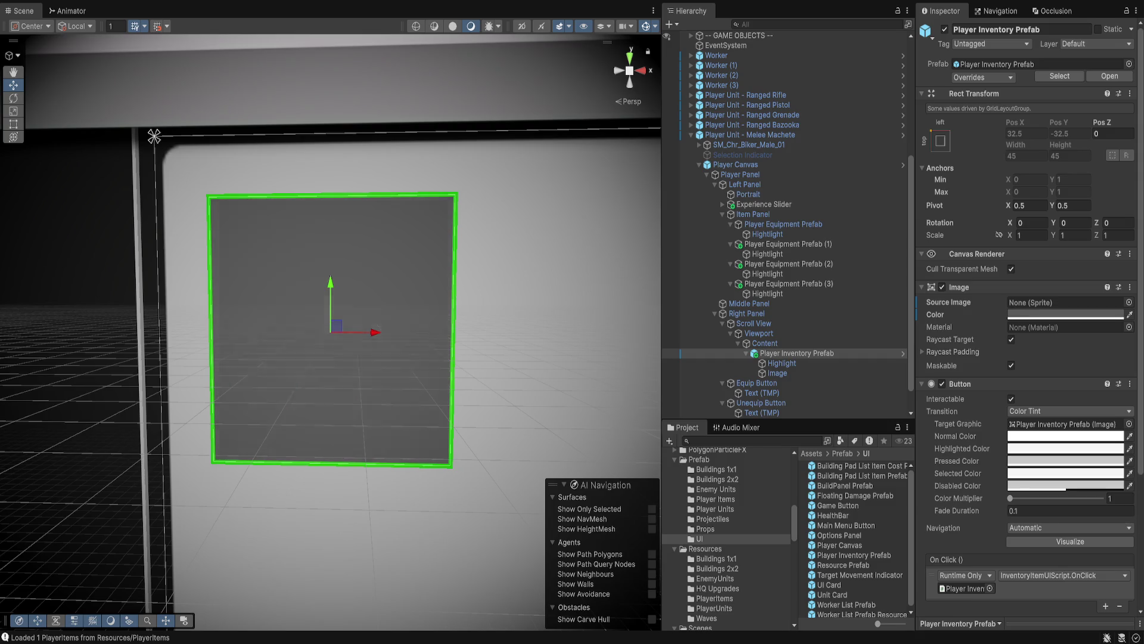
key("ctrl+z")
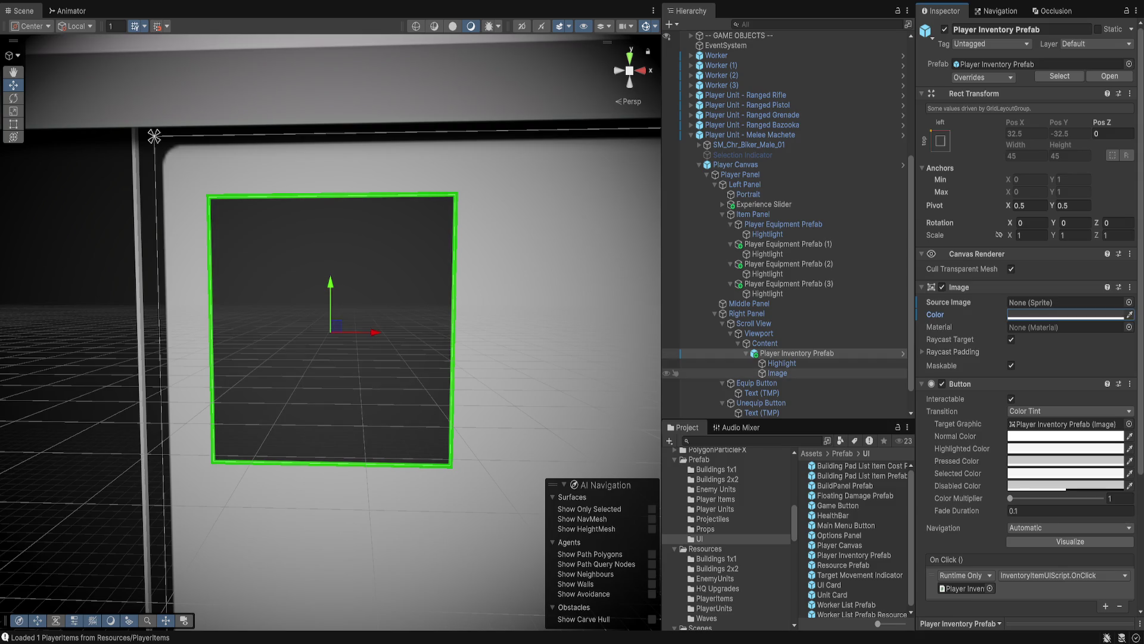
Switch the Highlight frame image back on and recolour it from green to white.
left_click(781, 362)
left_click(942, 242)
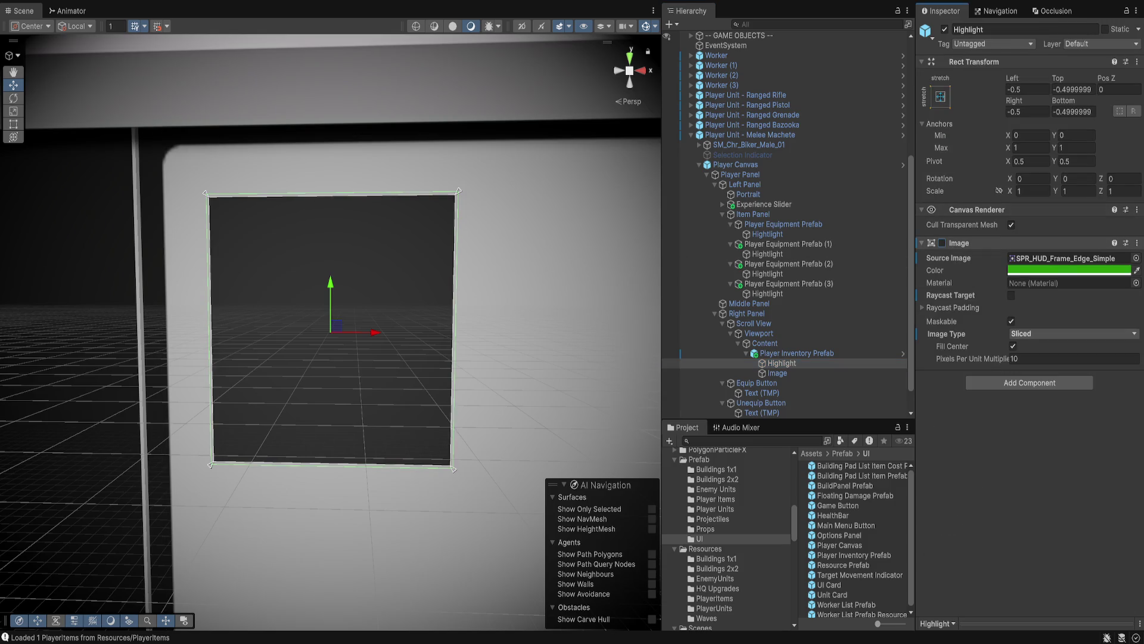
left_click(943, 242)
left_click(942, 242)
left_click(942, 243)
key("ctrl+z")
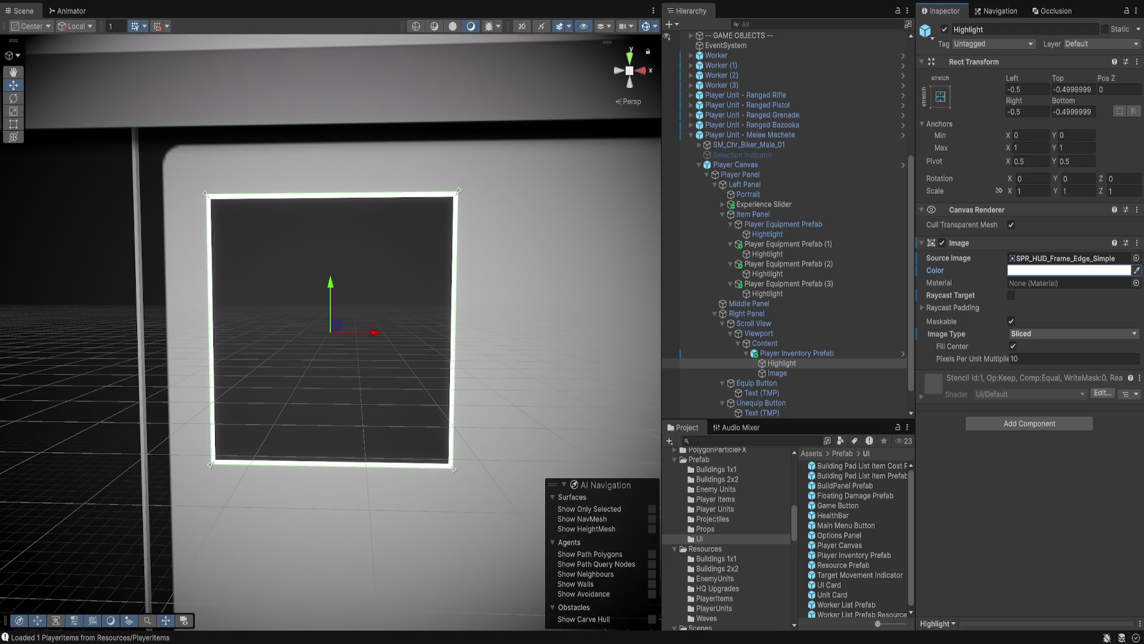
left_click(1043, 358)
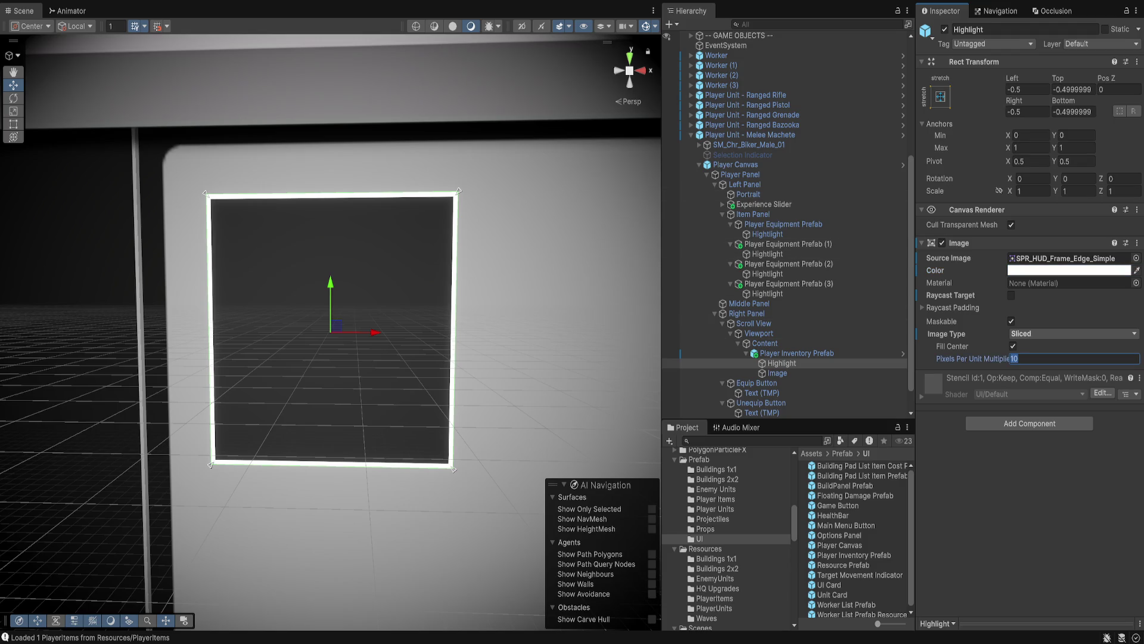
Set the Pixels Per Unit Multiplier to 5 and enable Pixel Perfect on Player Canvas.
type("5")
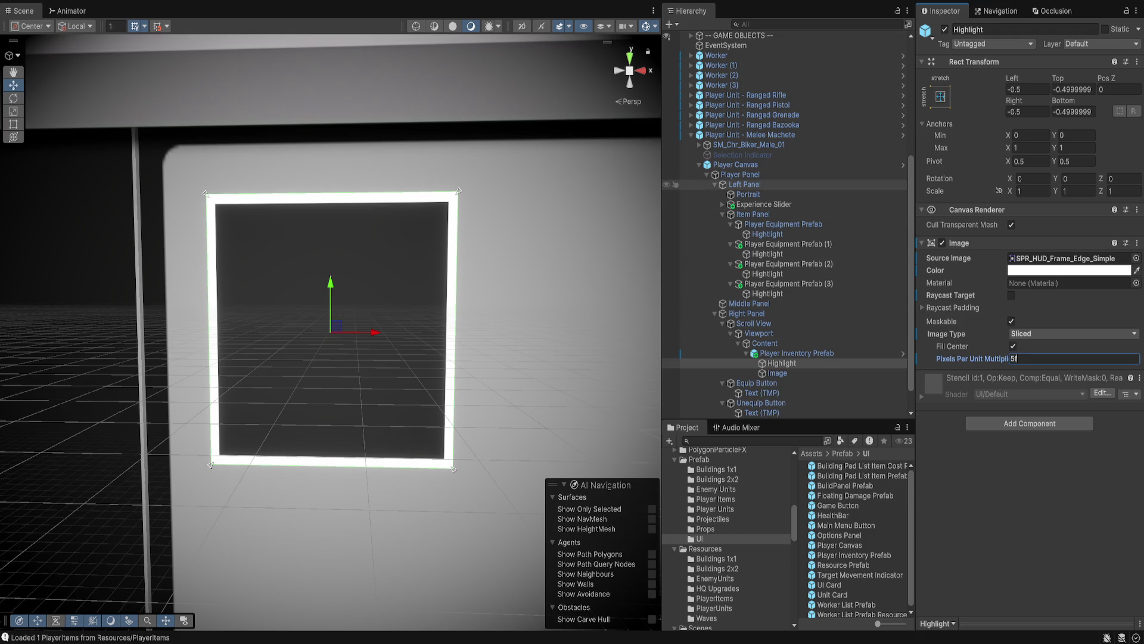
left_click(735, 165)
left_click(1011, 282)
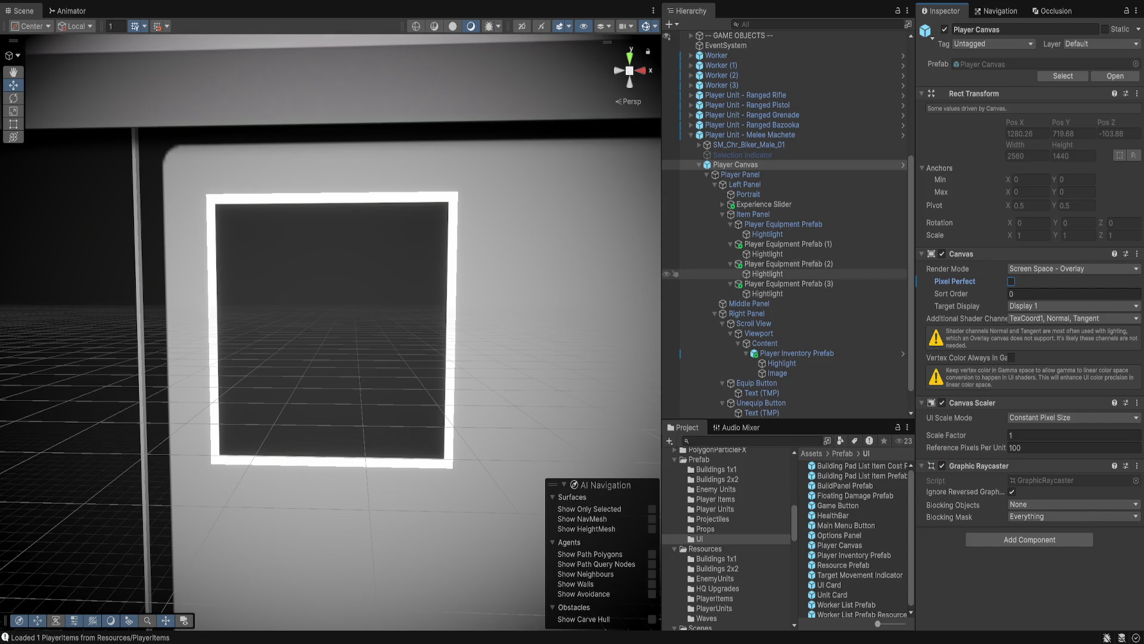
Set all four offsets of the first equipment slot's Hightlight to -5.
left_click(767, 234)
key("Up")
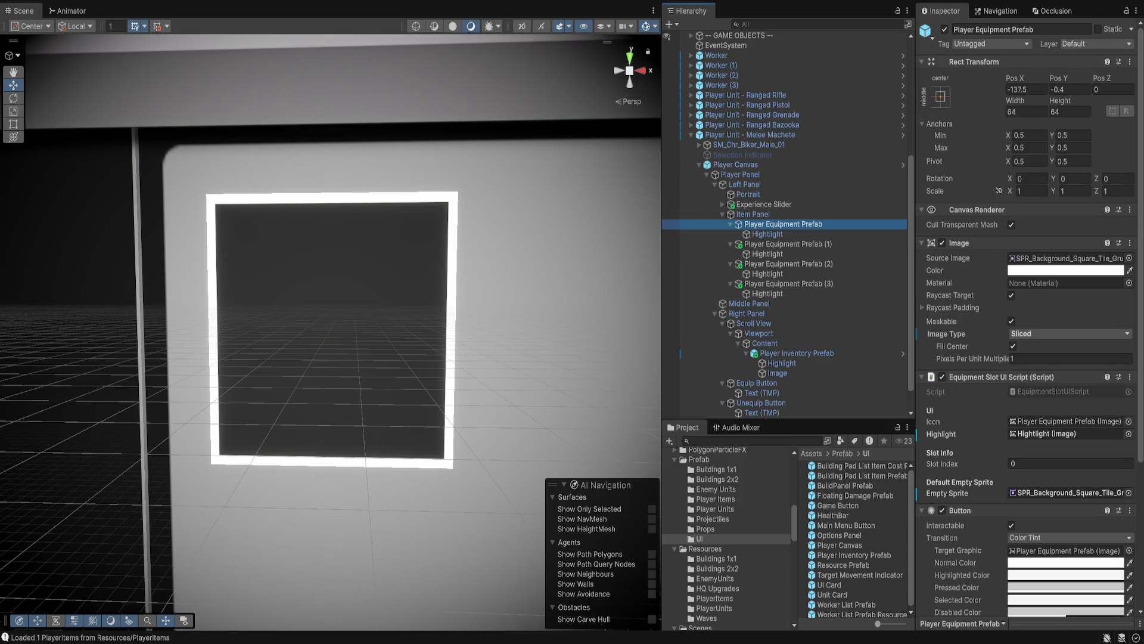
key("Down")
left_click(1026, 111)
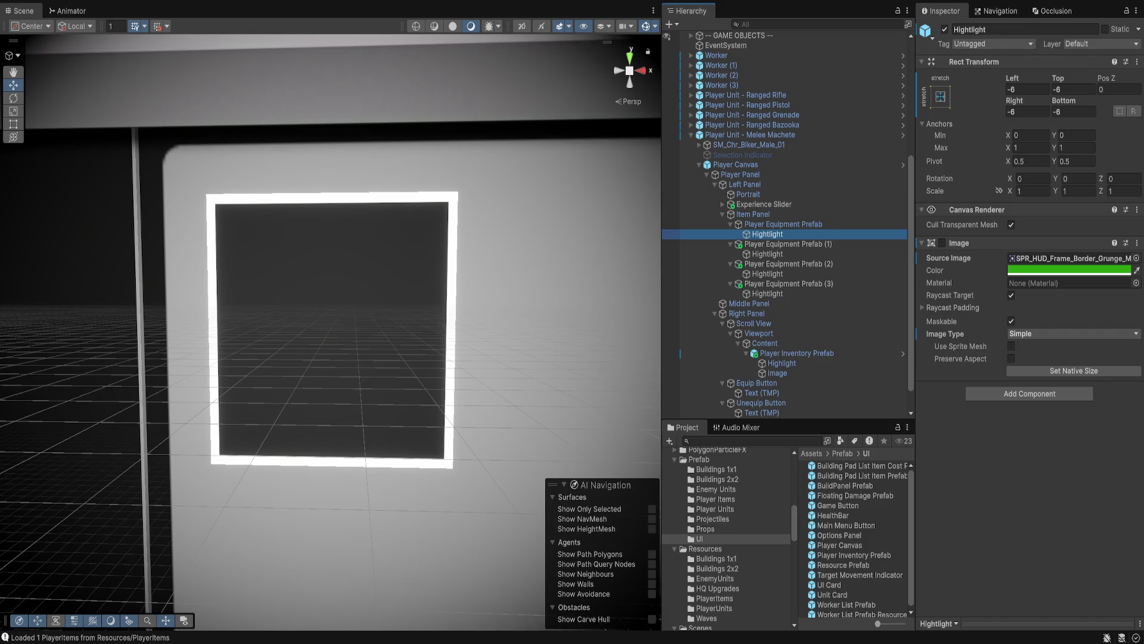
type("-5")
key("Tab")
type("-5")
key("Tab")
key("Tab")
type("-5")
key("Tab")
type("-5")
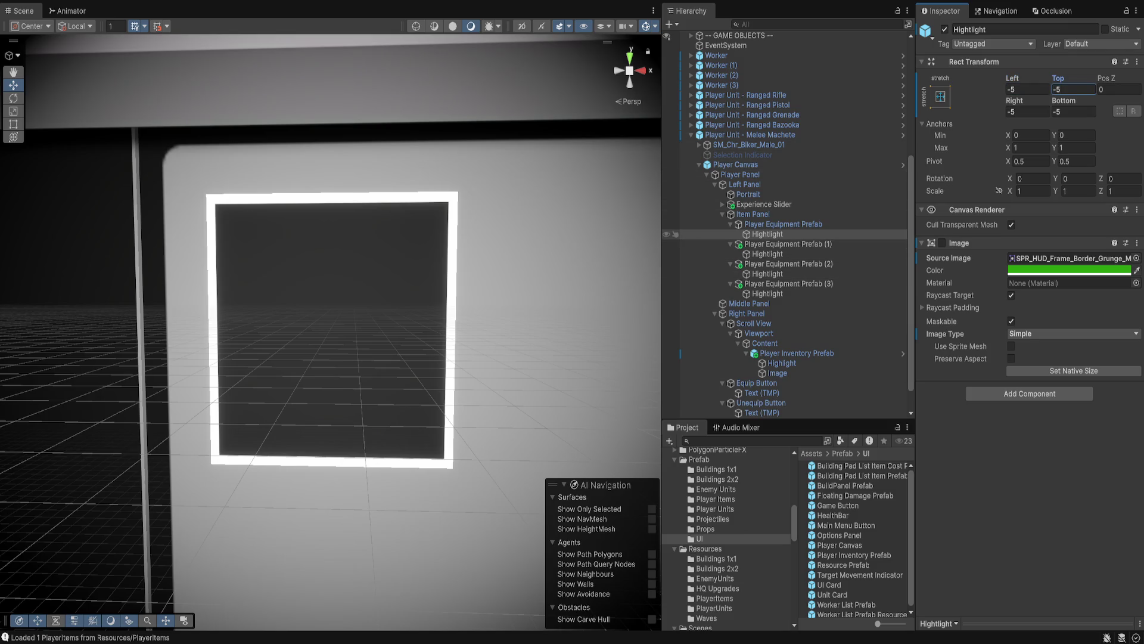
Make the inventory item's highlight frame white with a Pixels Per Unit Multiplier of 5.
left_click(781, 363)
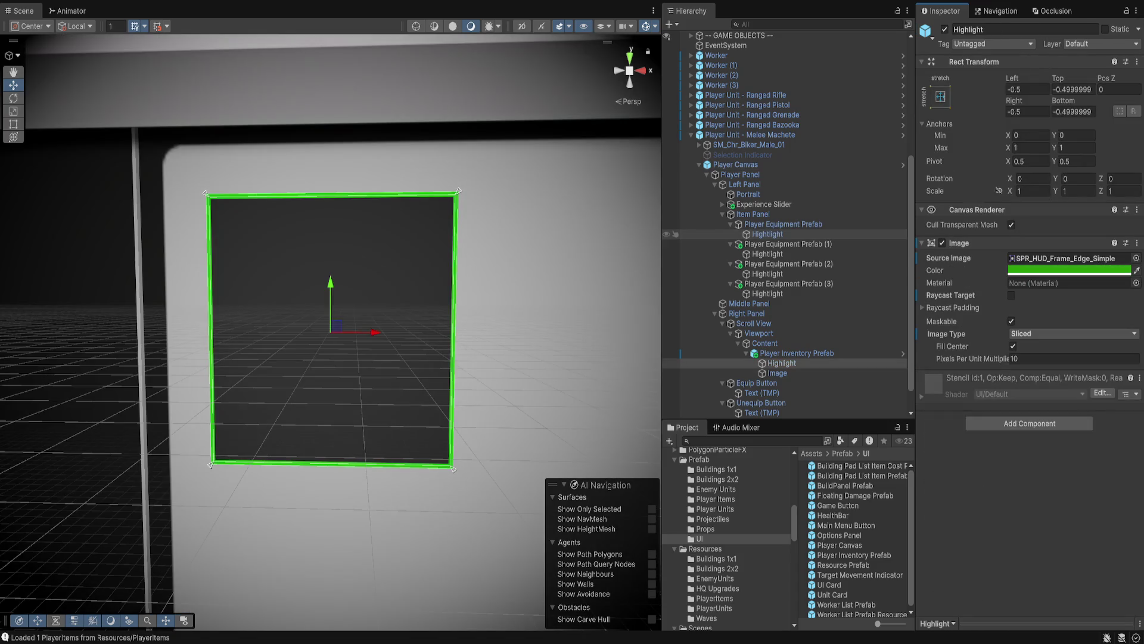
left_click(777, 373)
left_click(781, 363)
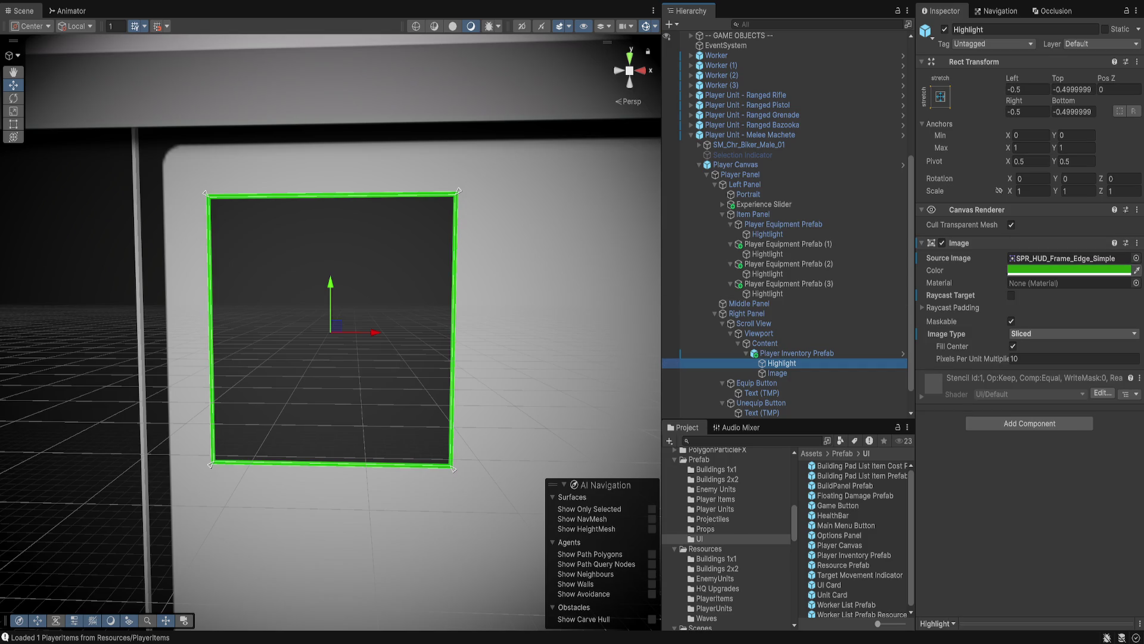
key("ctrl+z")
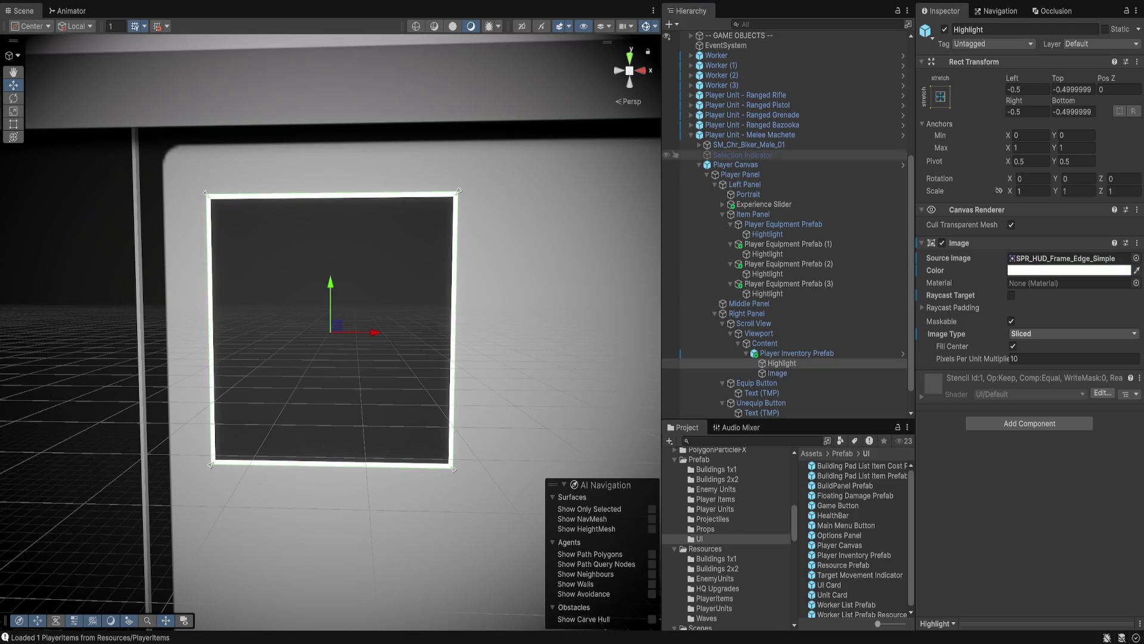
left_click(777, 373)
left_click(781, 363)
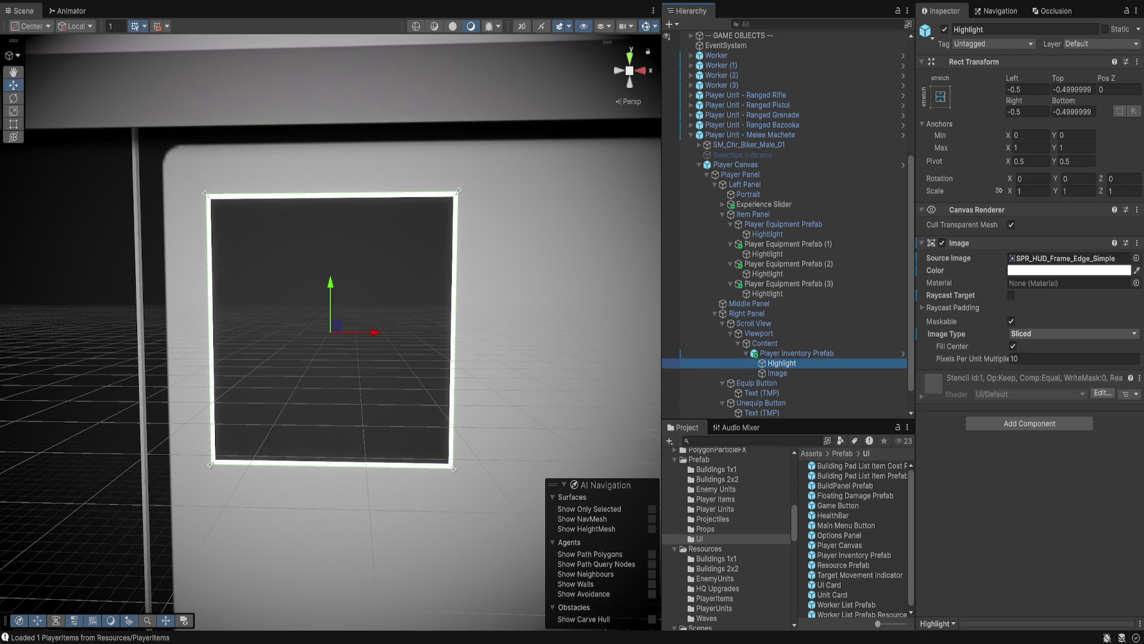
left_click(1071, 358)
type("5")
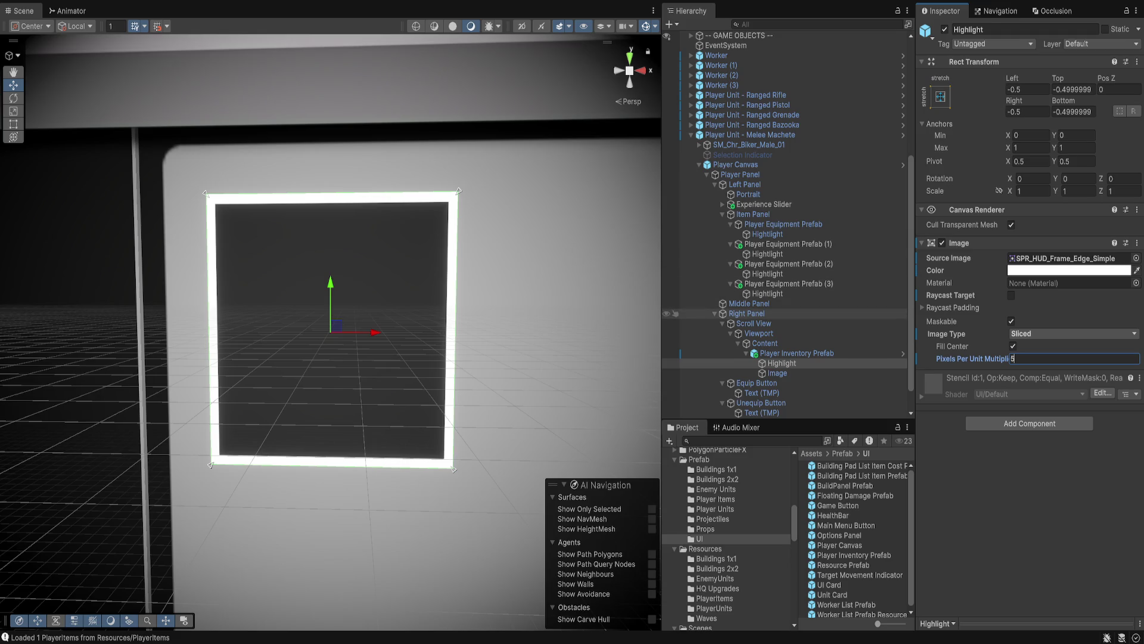
Turn on Pixel Perfect for the Player Canvas and reselect the inventory item's child.
left_click(747, 313)
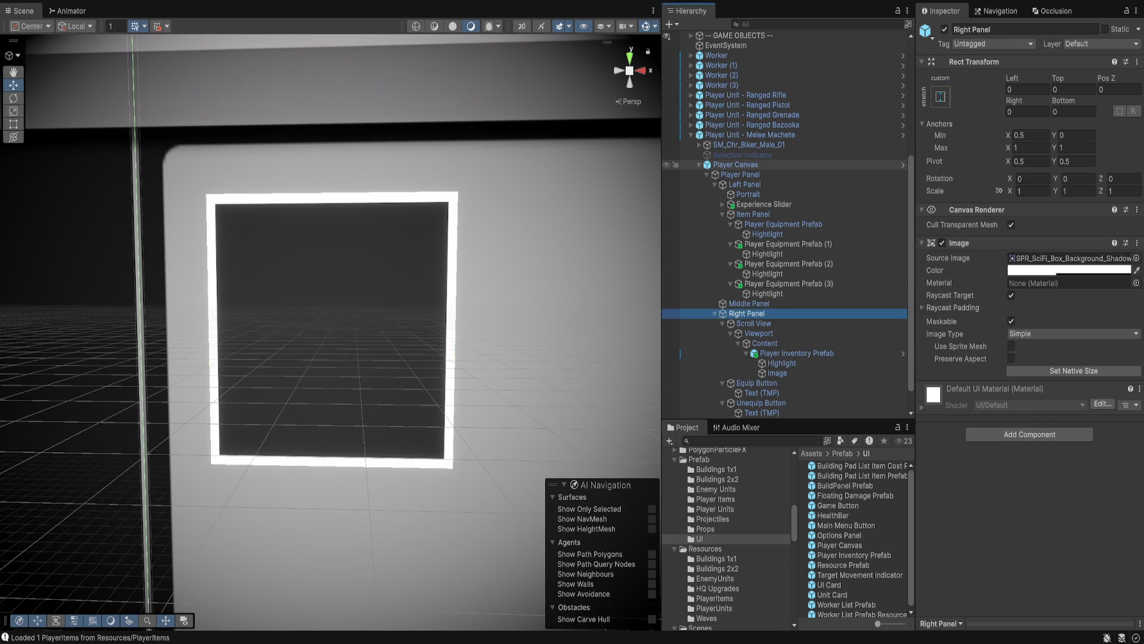
left_click(735, 164)
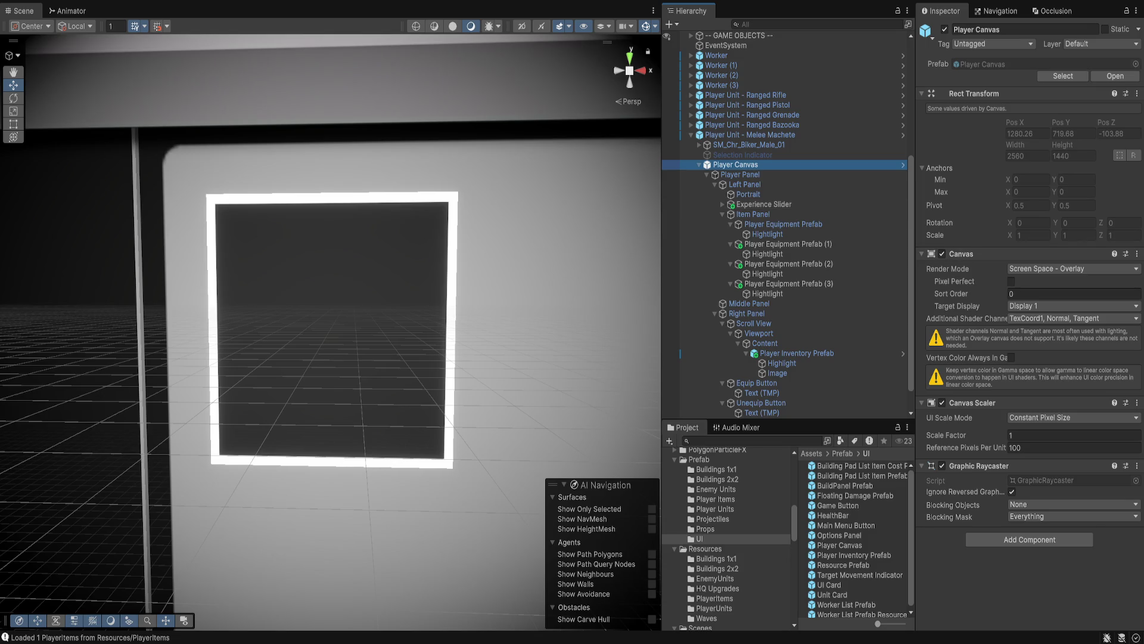
left_click(1011, 281)
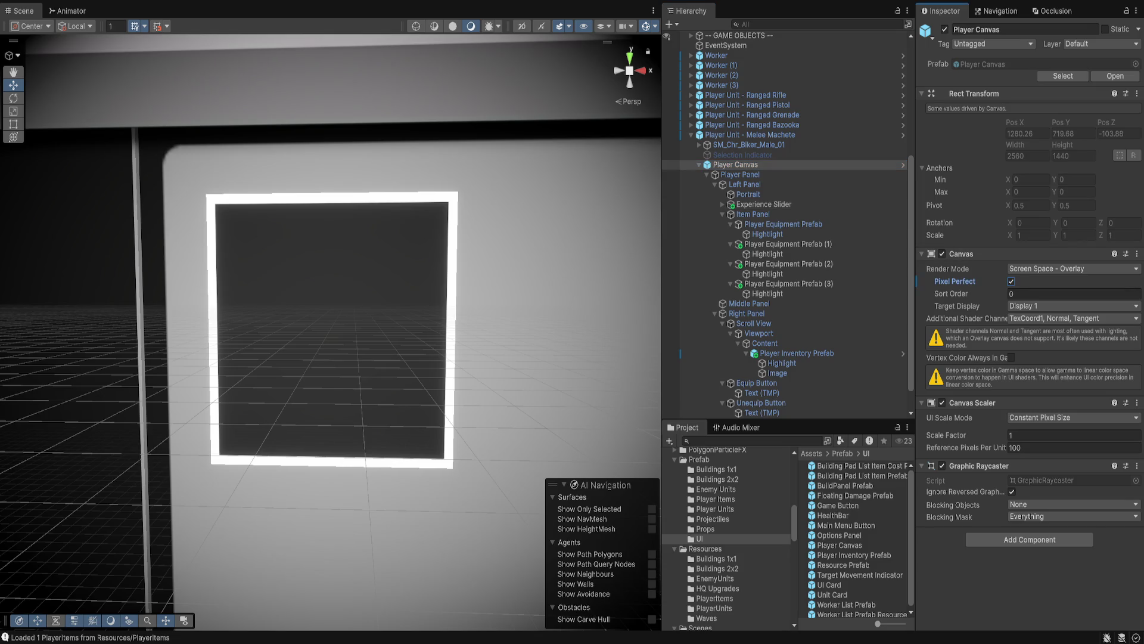
left_click(781, 363)
Set the highlight frame's Left, Top, Right and Bottom offsets to -1 and hide its image.
left_click(777, 373)
left_click(782, 363)
left_click(1027, 90)
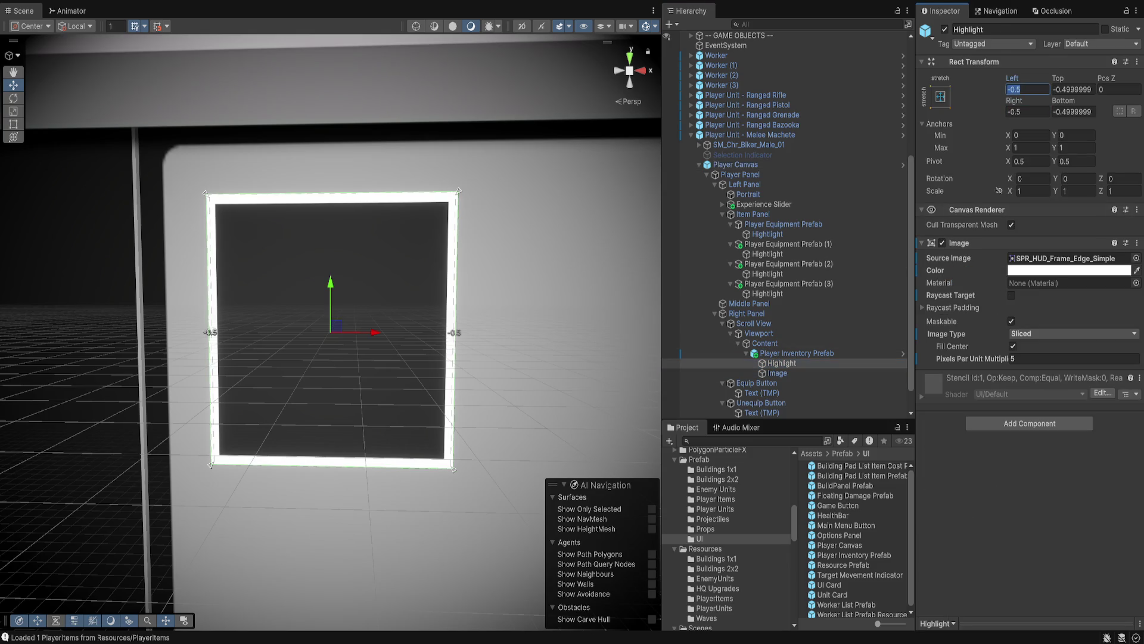
type("-1")
key("Tab")
type("-1")
key("Tab")
key("Tab")
type("-1")
key("Tab")
type("-1")
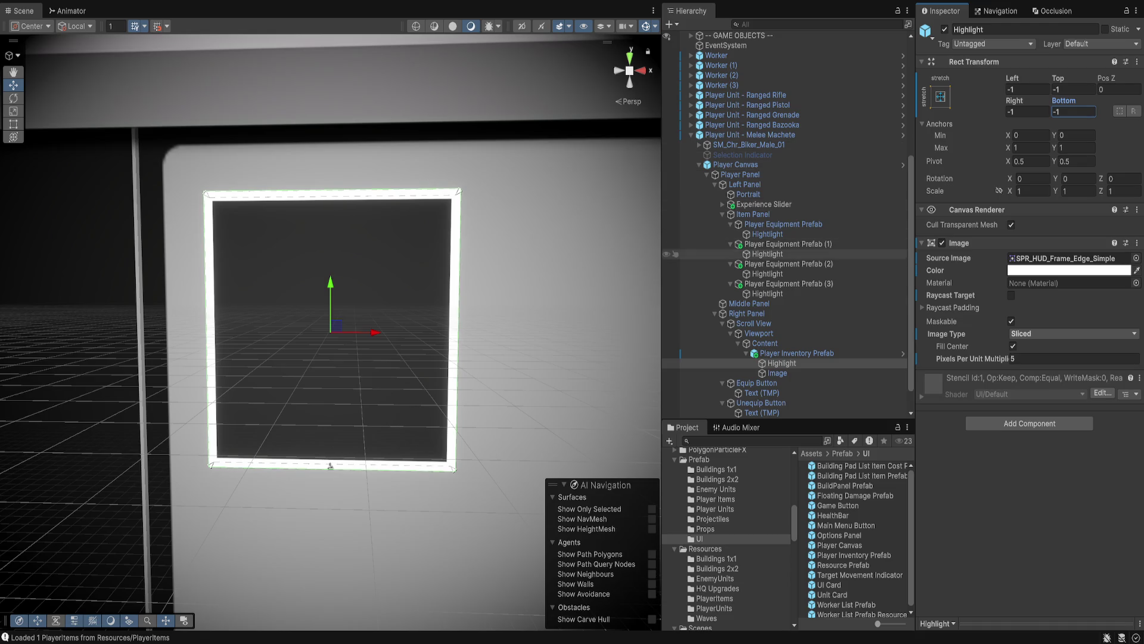
left_click(942, 242)
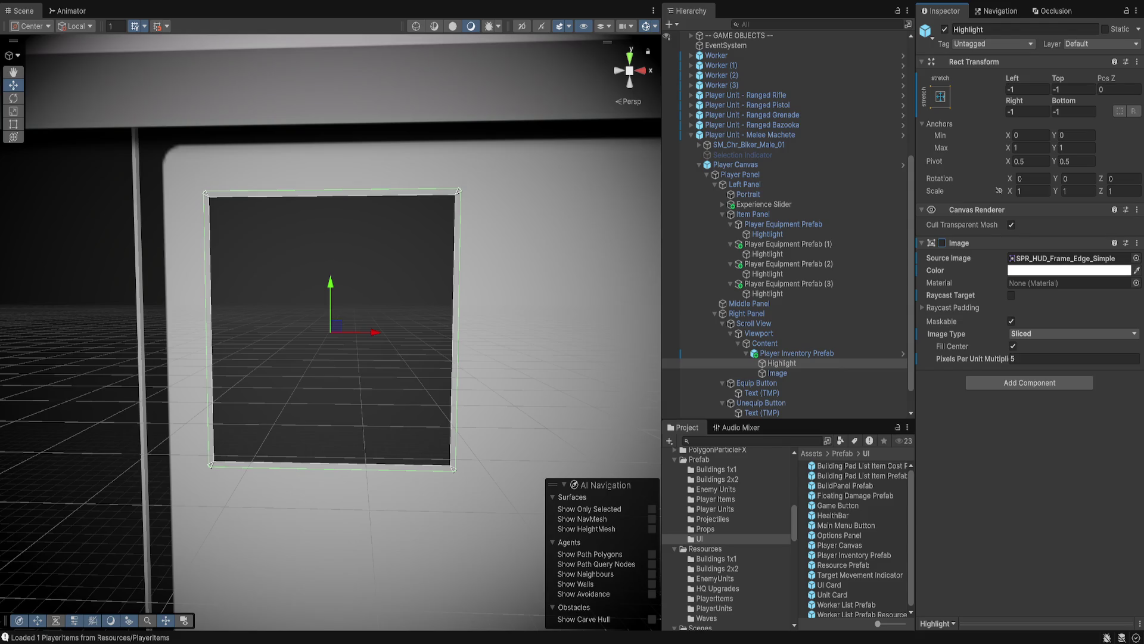
Restore the accidentally deleted prefab asset and drag it onto Player Panel's Inventory Item Prefab field.
left_click(797, 353)
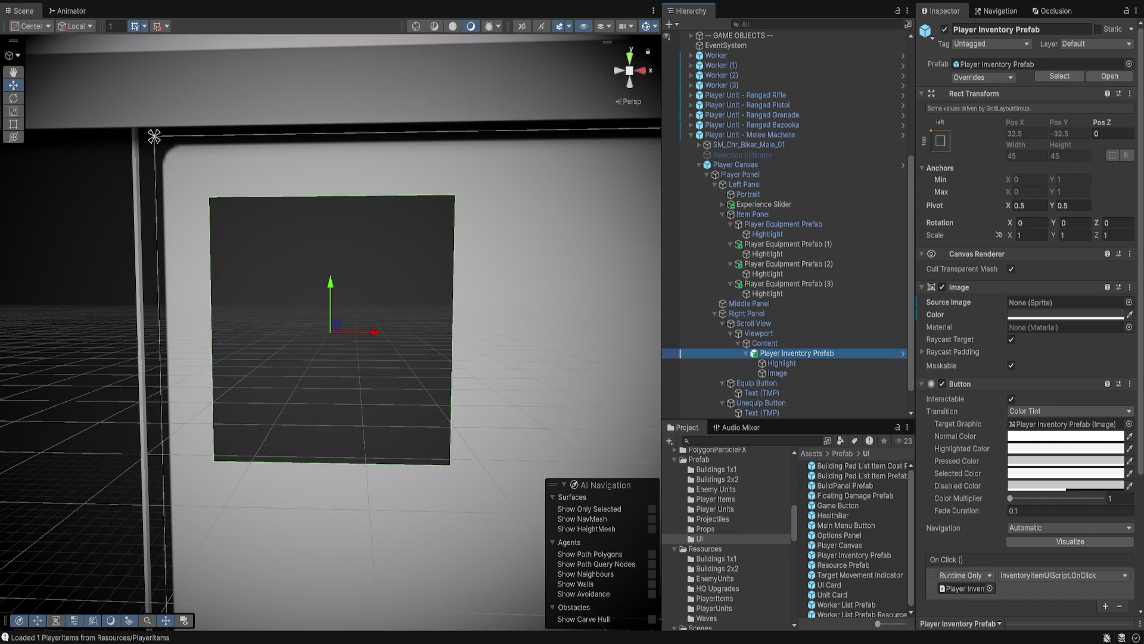
left_click(854, 554)
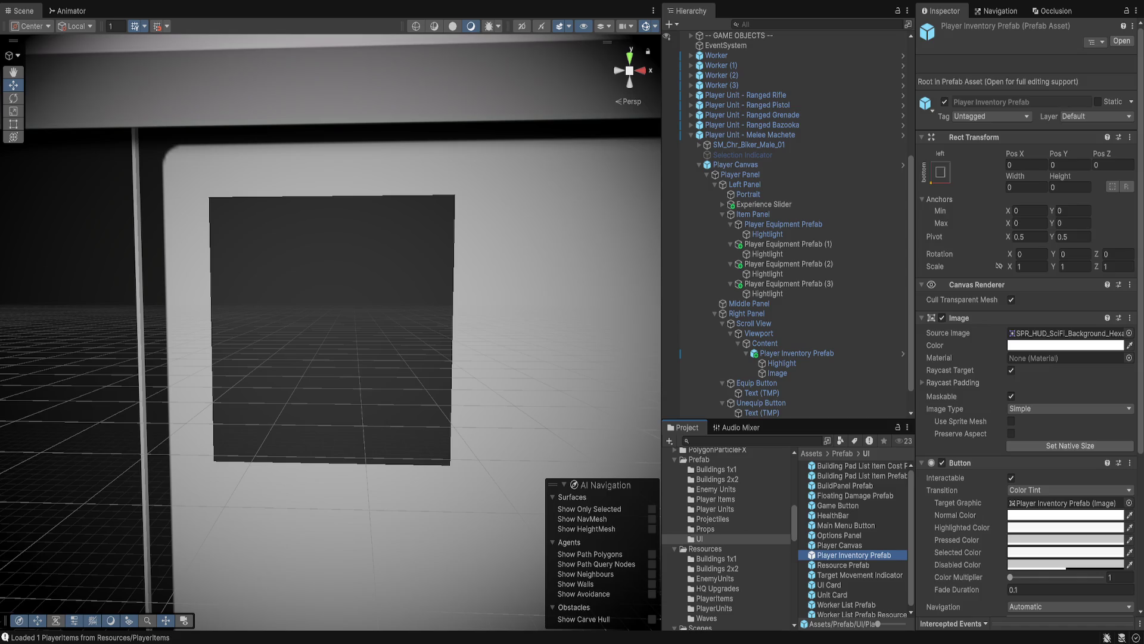
key("Delete")
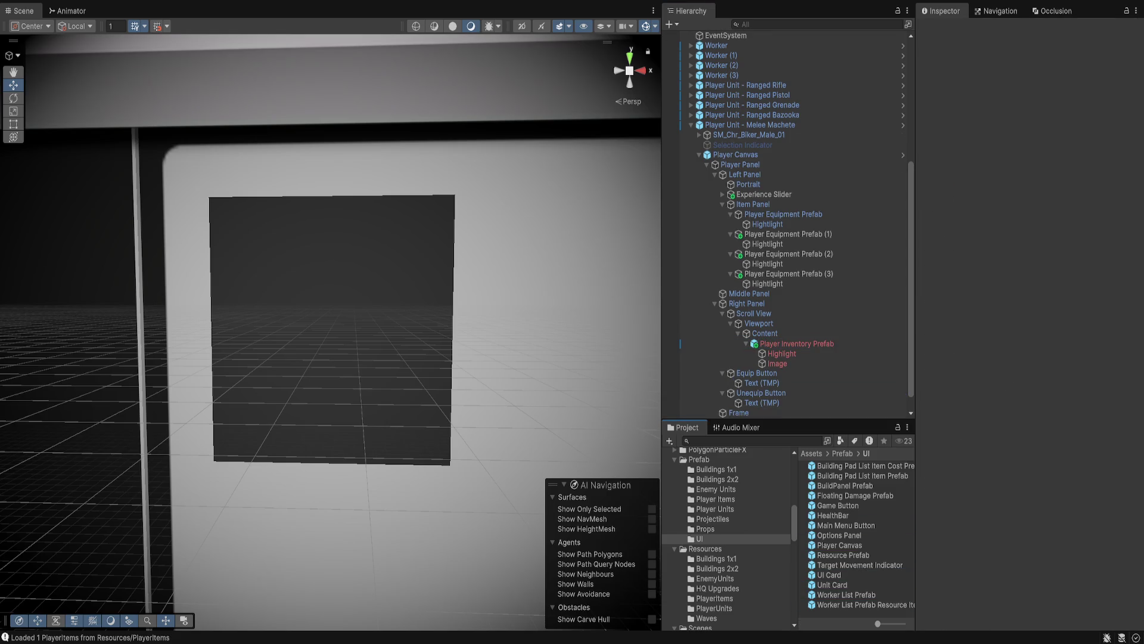
key("ctrl+z")
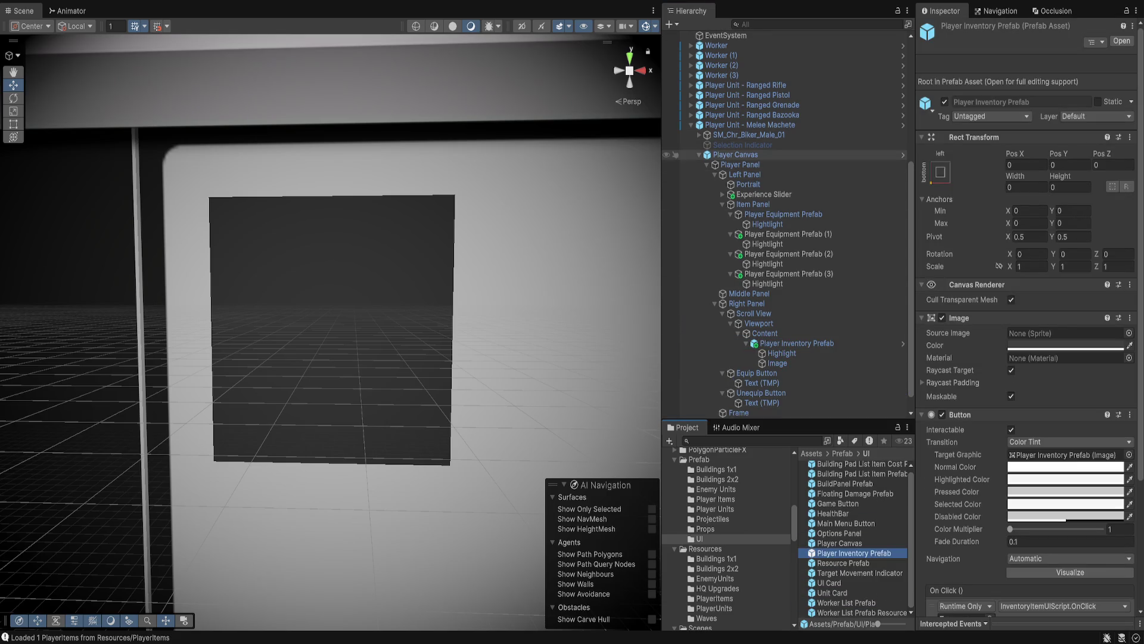
left_click(735, 155)
left_click(741, 164)
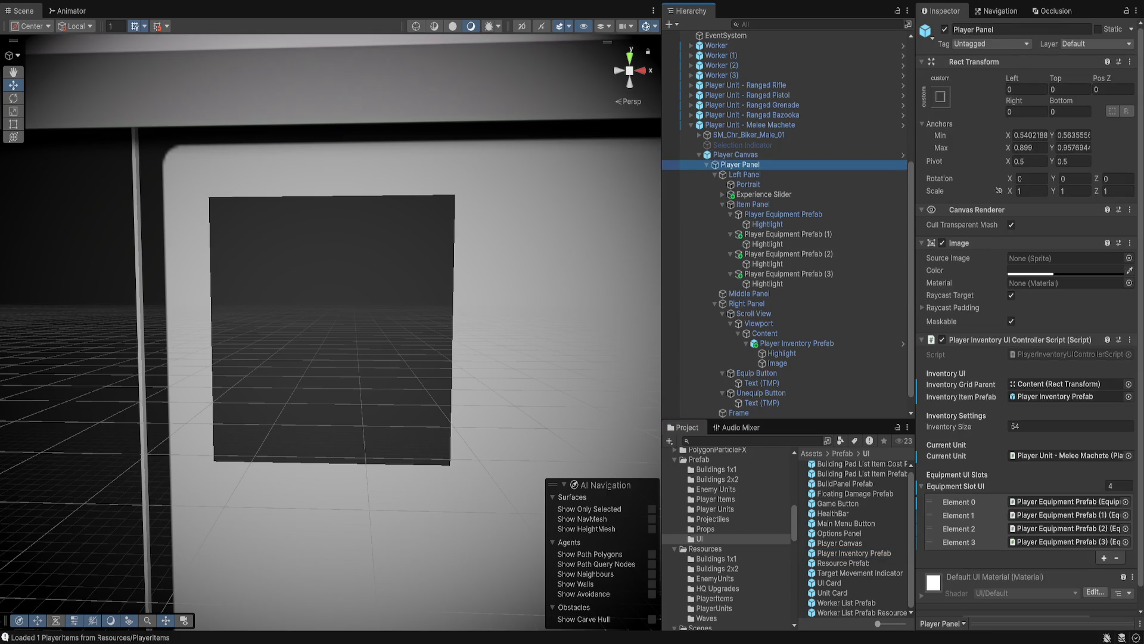
mouse_move(854, 553)
left_mouse_down()
mouse_move(965, 515)
mouse_move(1067, 455)
mouse_move(1067, 397)
left_mouse_up()
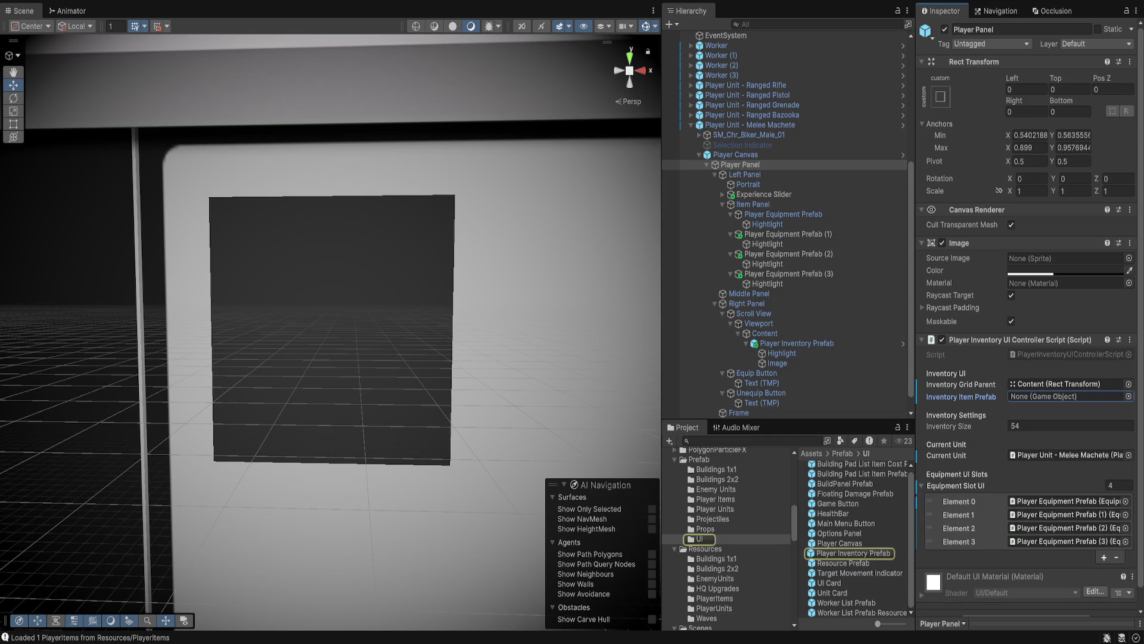
Check the Inventory Item Prefab reference, test the grid in Play mode, then reselect Player Panel.
left_click(1067, 396)
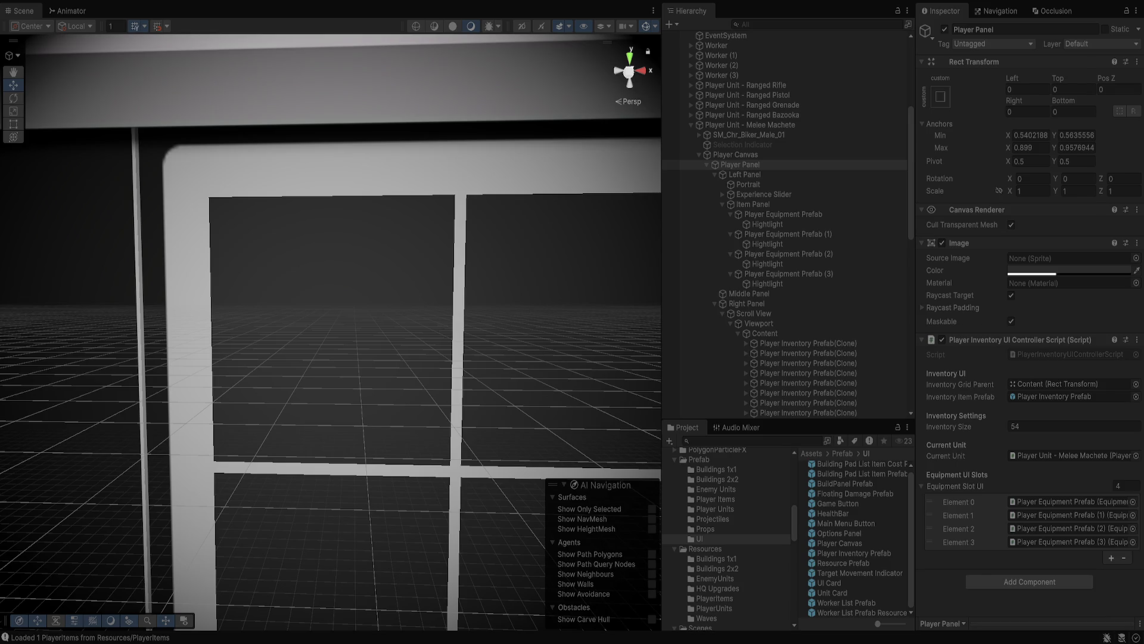
key("ctrl+p")
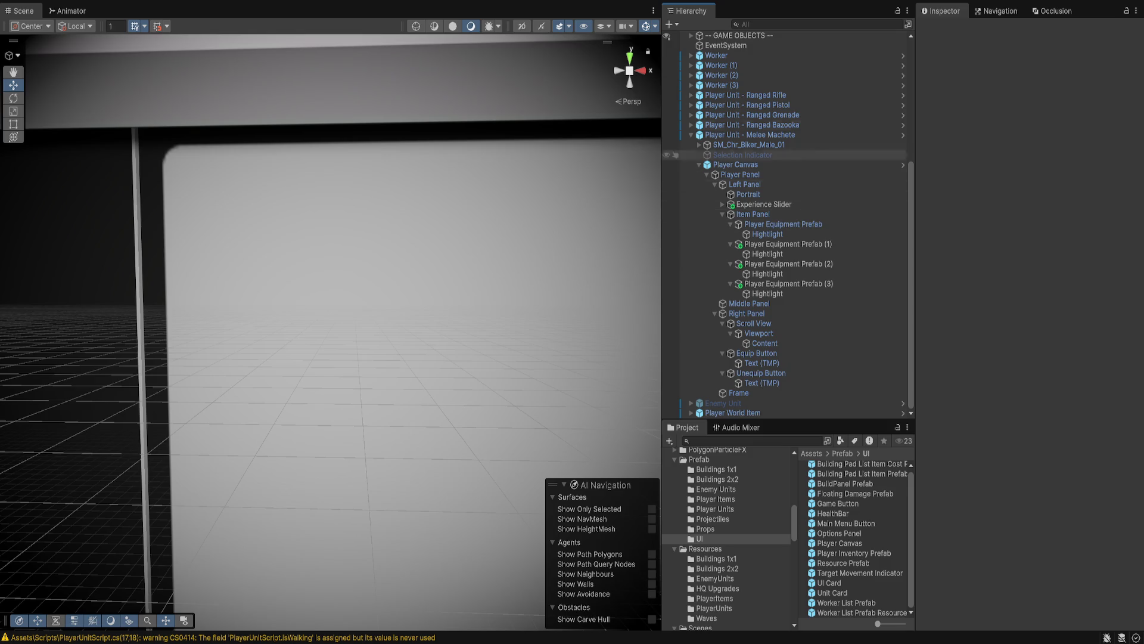
left_click(735, 165)
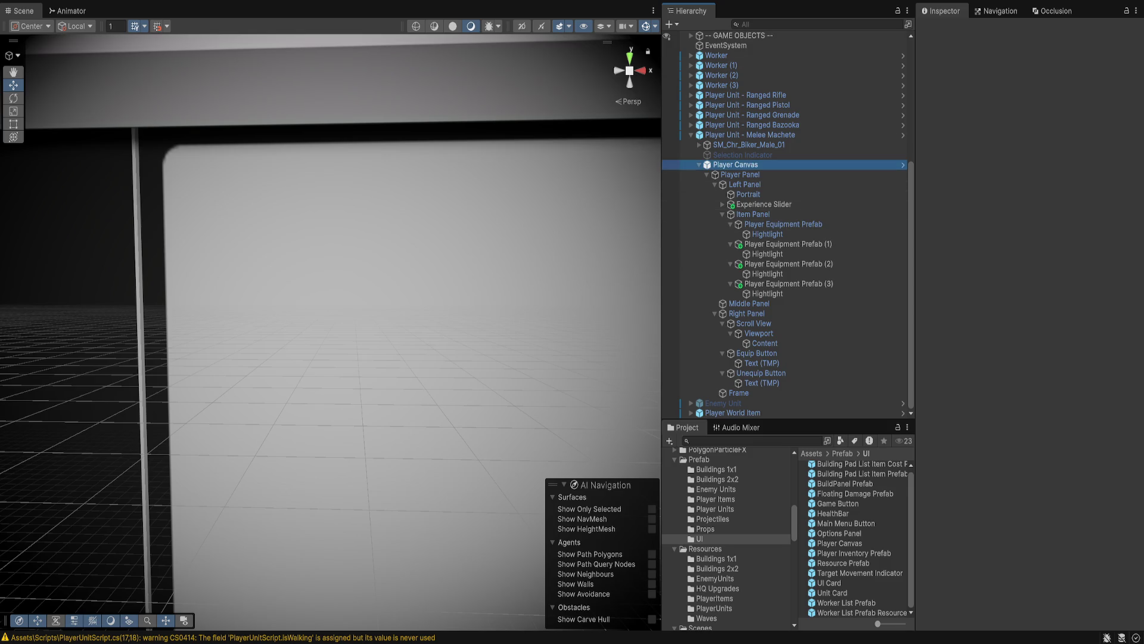
left_click(740, 174)
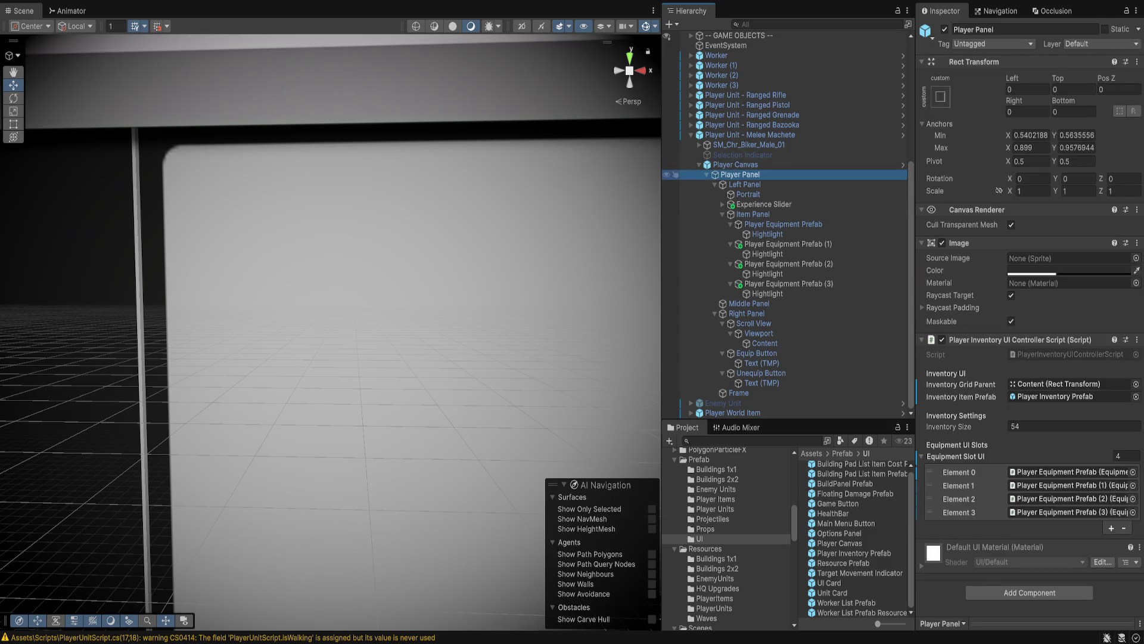